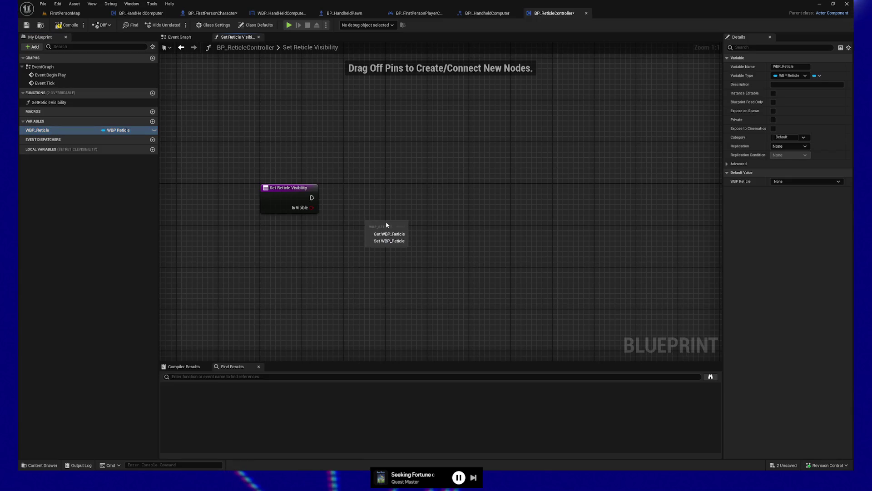
- Add an Add to Viewport node targeting the WBP Reticle getter and straighten its wire
click(396, 235)
text(add to vie)
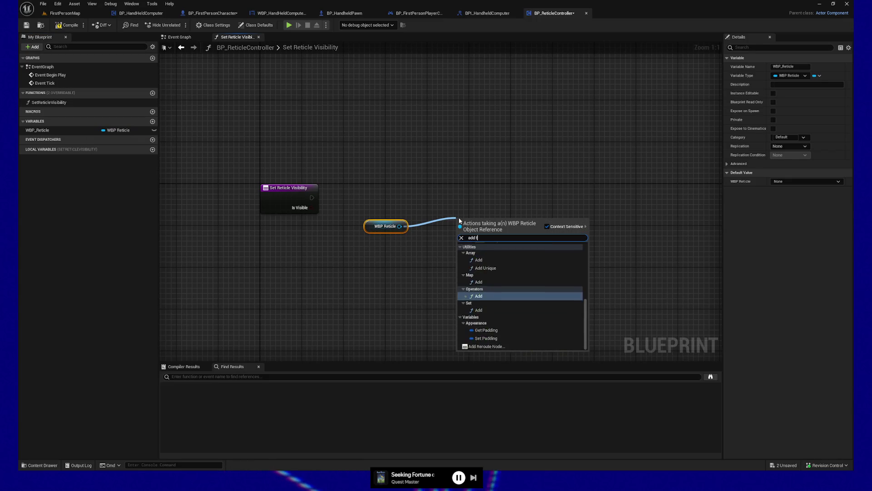
click(509, 265)
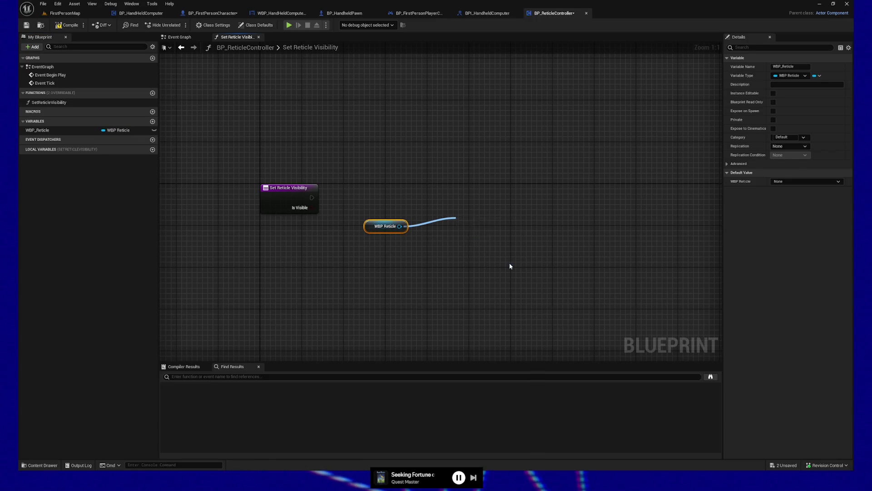
drag(474, 225, 468, 209)
drag(363, 191, 511, 261)
key(q)
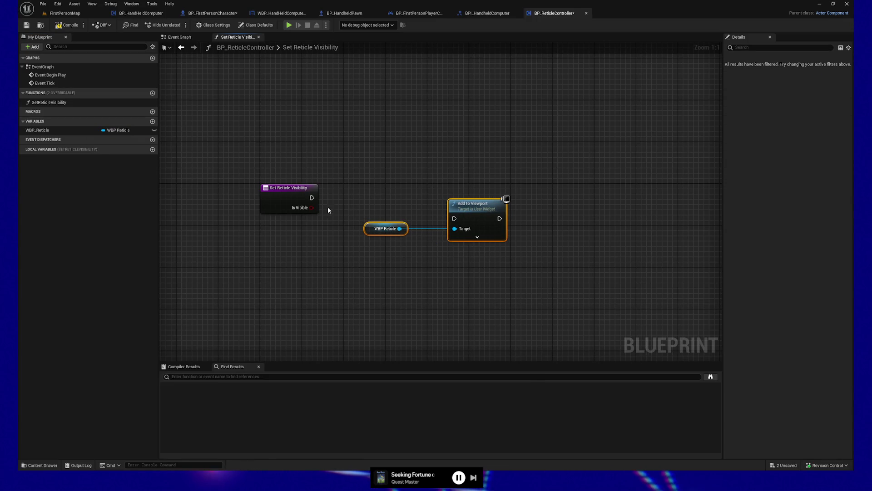
- Add a Branch on Is Visible with True running Add to Viewport, and arrange the nodes
drag(311, 208, 454, 219)
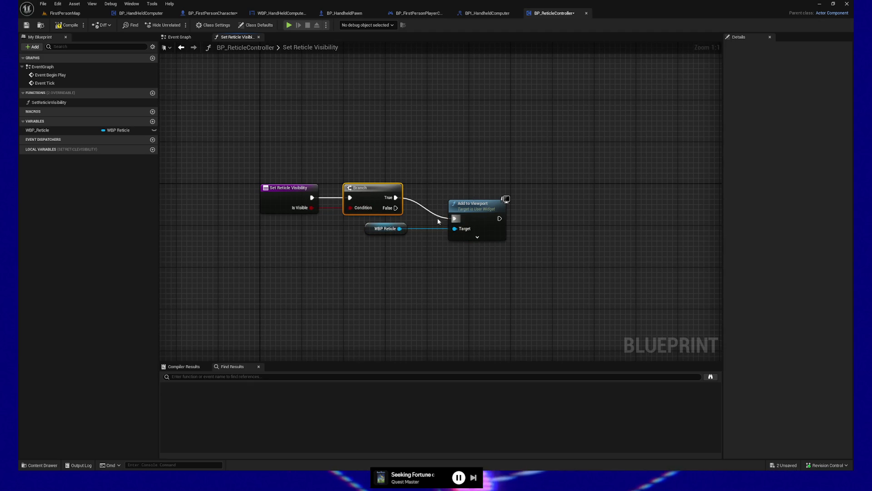
drag(385, 230, 422, 232)
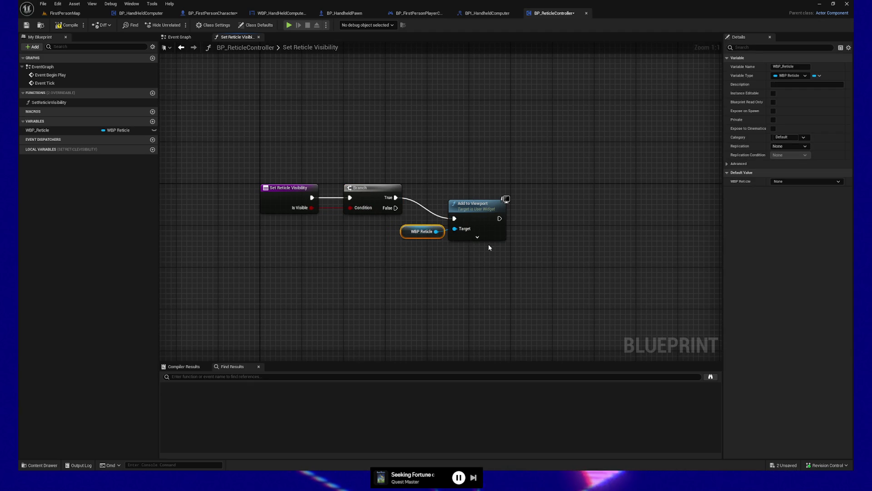
ctrl+click(479, 234)
mouse_move(479, 234)
mouse_down()
mouse_move(506, 133)
mouse_move(484, 120)
mouse_up()
click(482, 123)
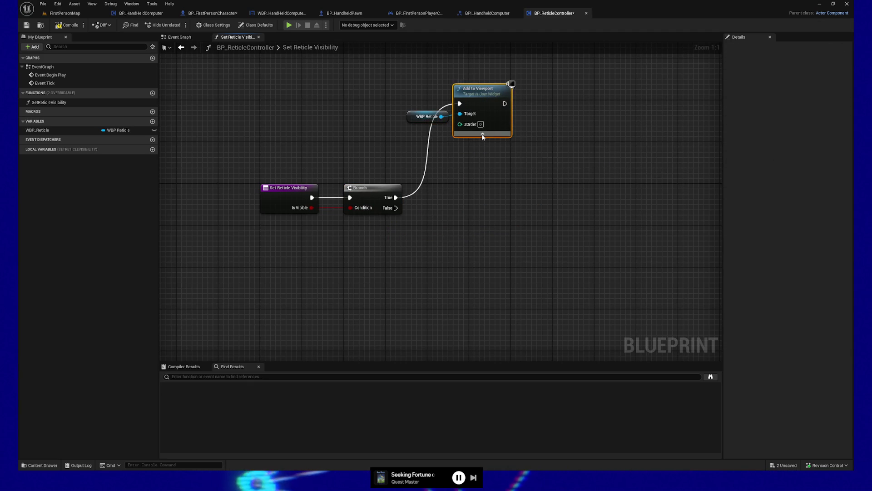
click(483, 136)
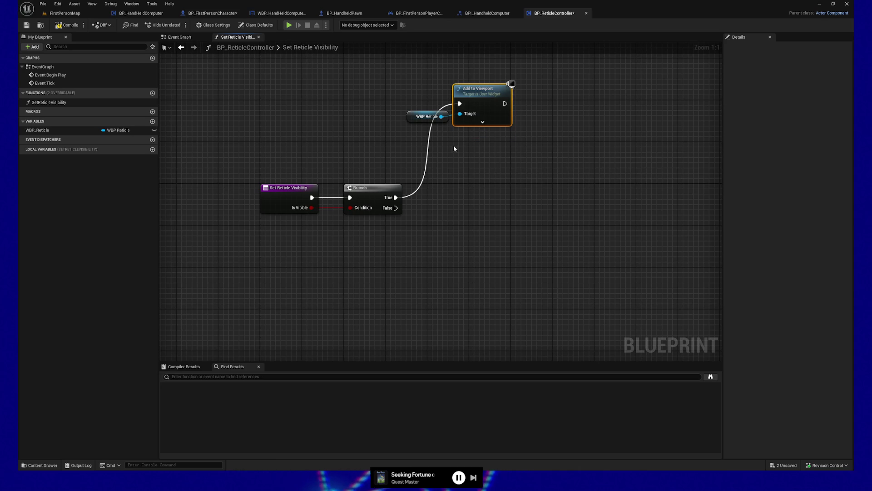
- Duplicate the WBP Reticle getter and add a Remove from Parent node on it
click(425, 116)
key(ctrl+c)
key(ctrl+v)
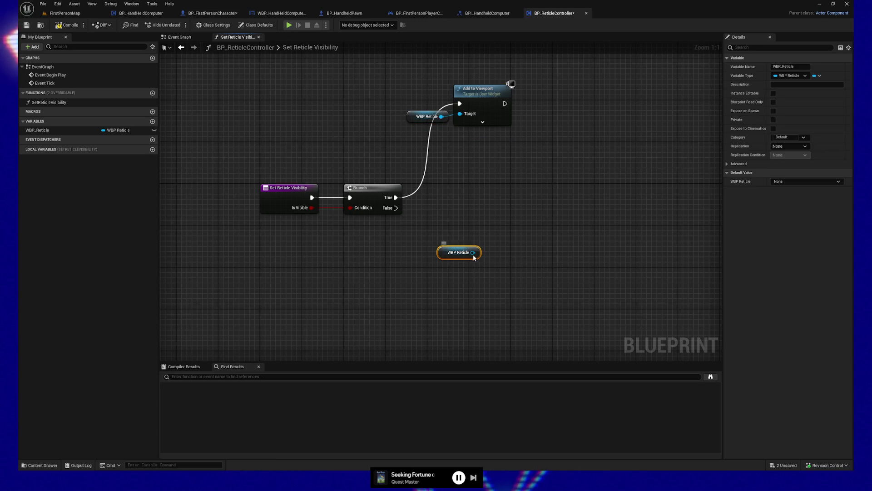
drag(473, 247, 551, 225)
text(hide)
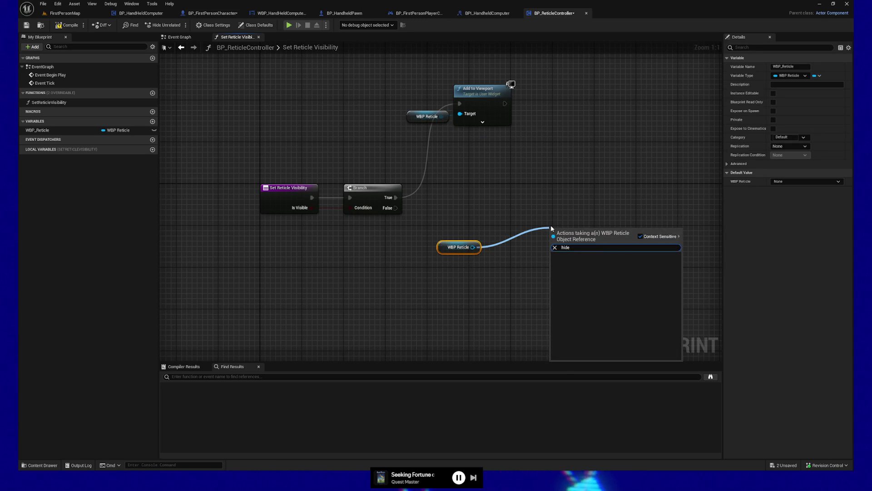
text(rem)
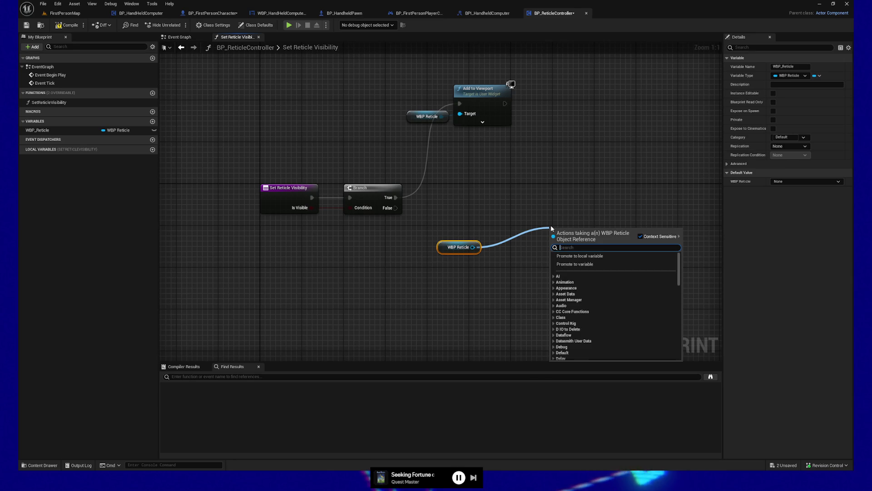
text(ove)
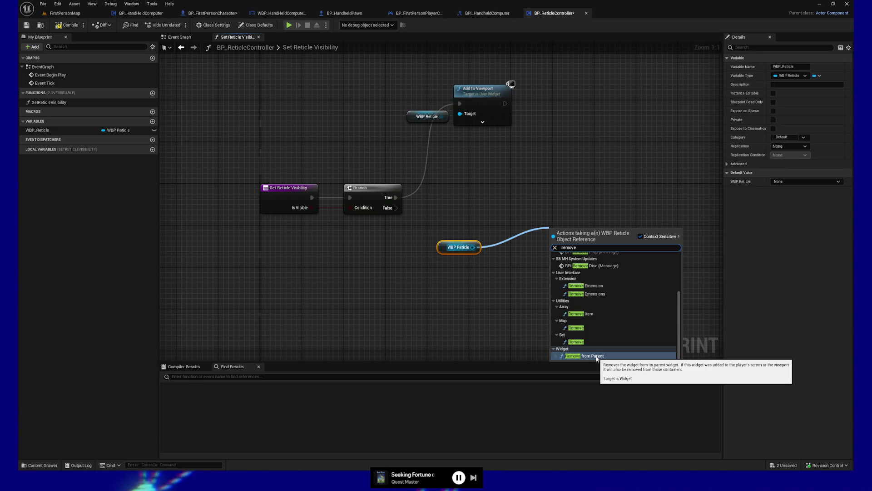
click(596, 356)
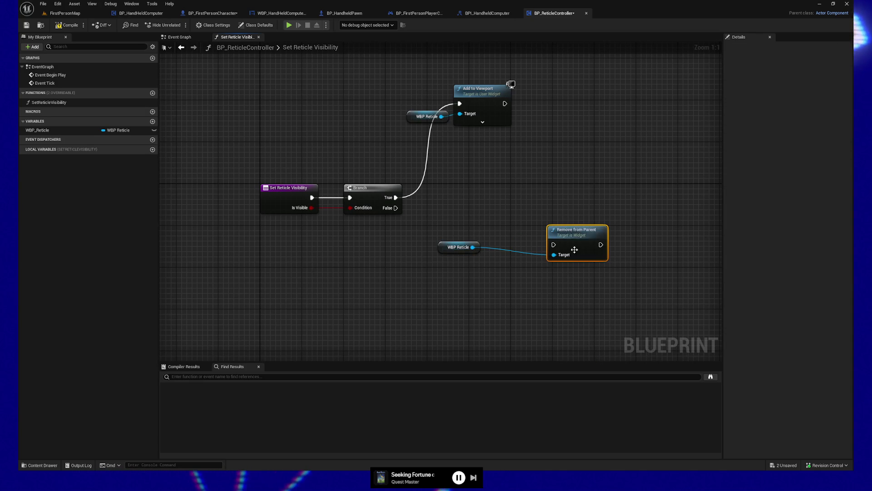
- Wire the Branch False output to Remove from Parent and save the blueprint
drag(574, 255, 533, 250)
mouse_move(396, 208)
mouse_down()
mouse_move(506, 247)
mouse_move(476, 250)
mouse_up()
ctrl+click(456, 247)
click(27, 25)
drag(322, 124, 312, 120)
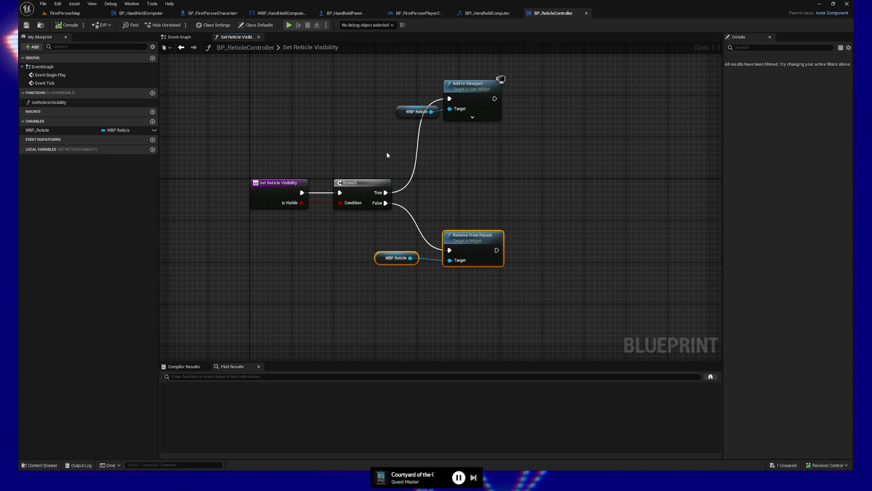
- Right-align the two WBP Reticle getters with Shift+D beside their action nodes
drag(415, 94, 450, 175)
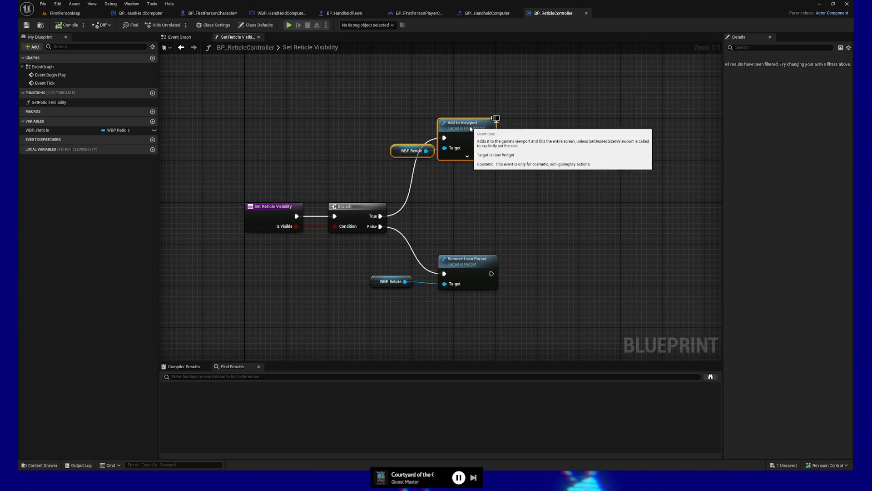
drag(470, 142, 473, 142)
ctrl+click(460, 274)
click(409, 167)
ctrl+click(391, 282)
key(shift+d)
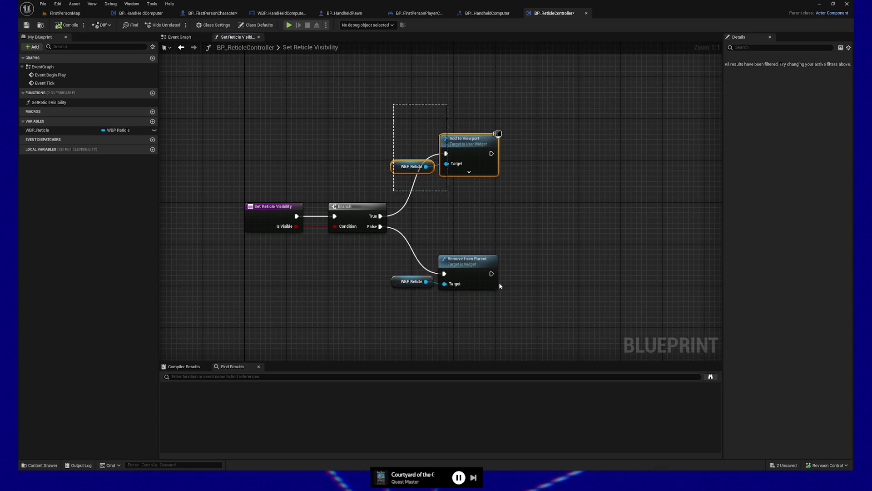
- Save the tidied blueprint and switch back to the Event Graph
drag(477, 245, 511, 304)
key(ctrl+s)
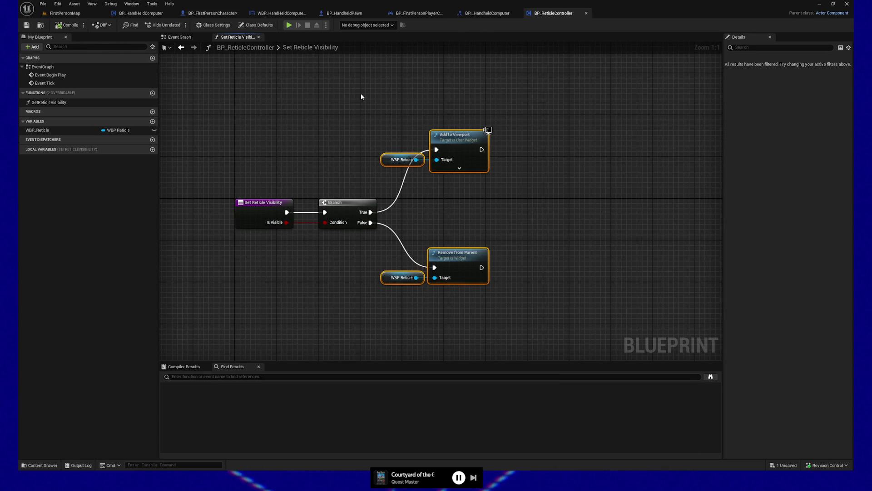
drag(369, 94, 428, 97)
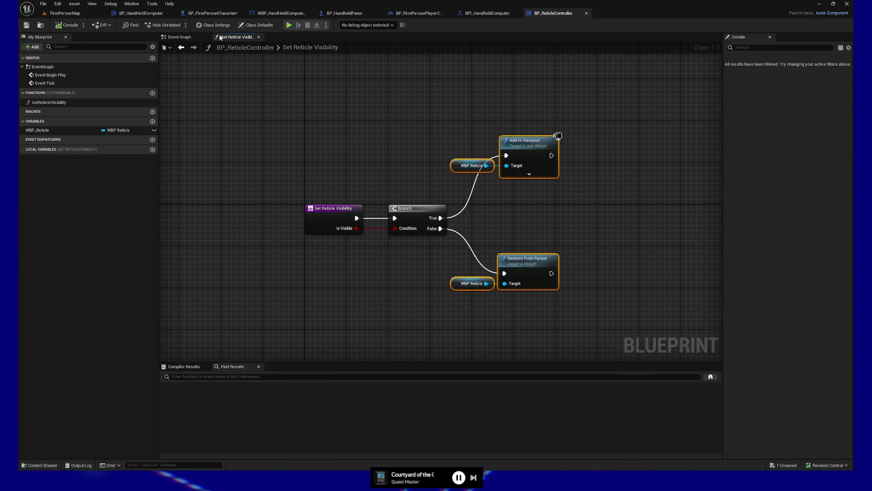
click(193, 36)
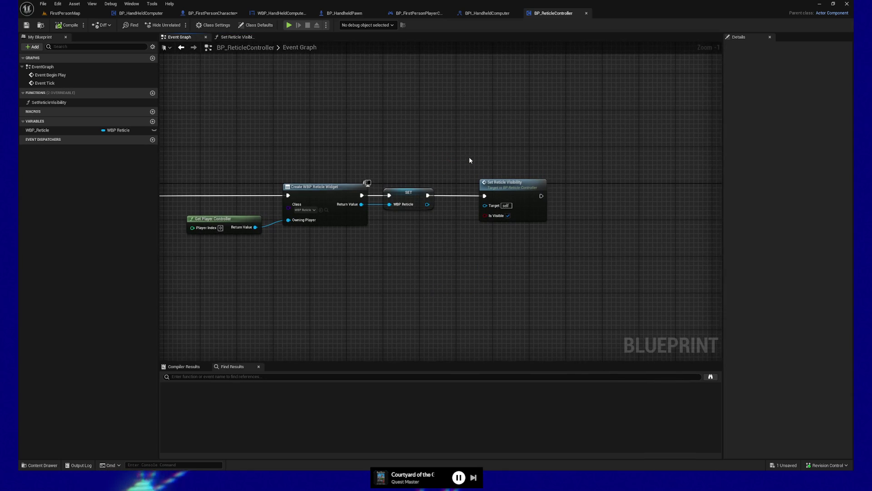
- Delete the Set Reticle Visibility call from the Event Graph
drag(475, 165, 584, 259)
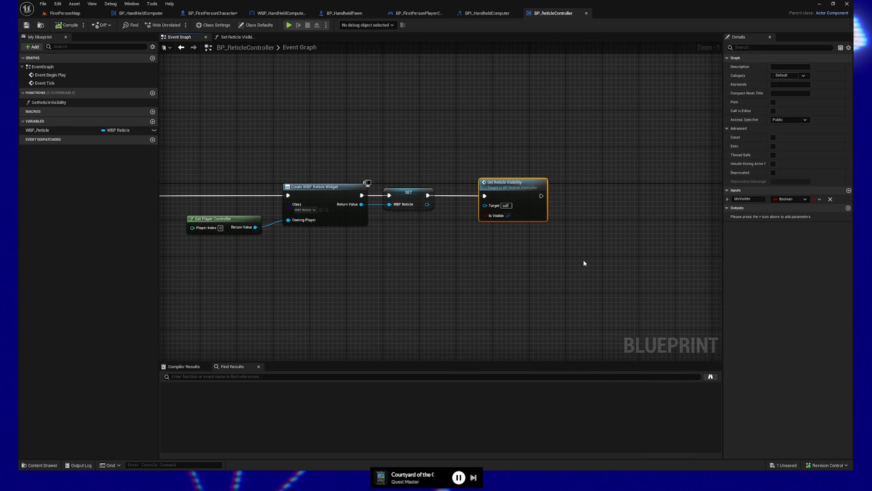
key(Delete)
drag(300, 125, 451, 119)
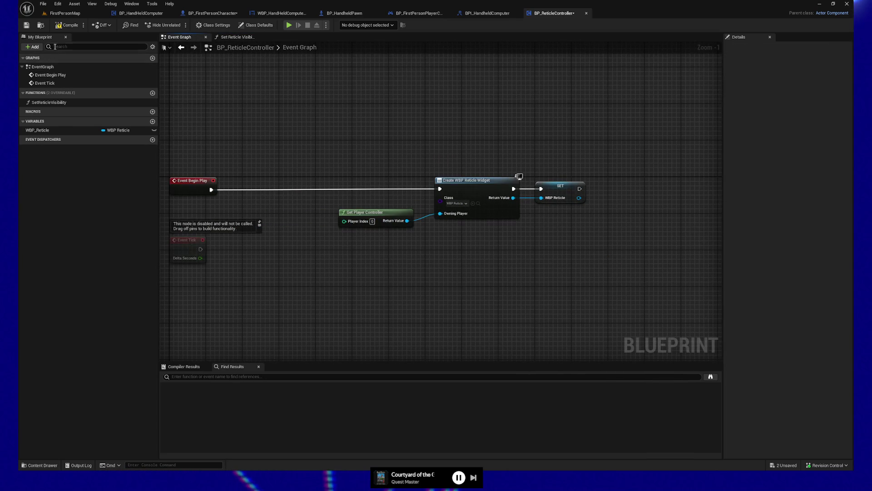
- Compile and save BP_ReticleController, then add a new function
click(62, 26)
drag(362, 140, 599, 251)
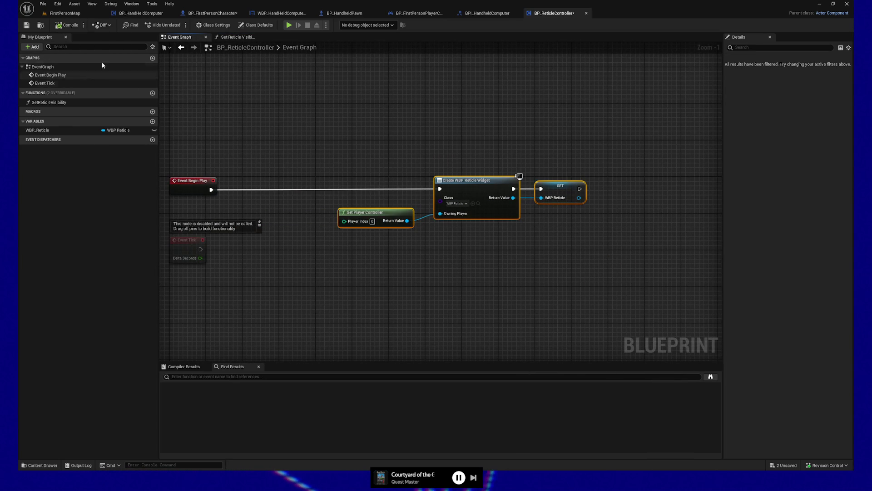
click(26, 25)
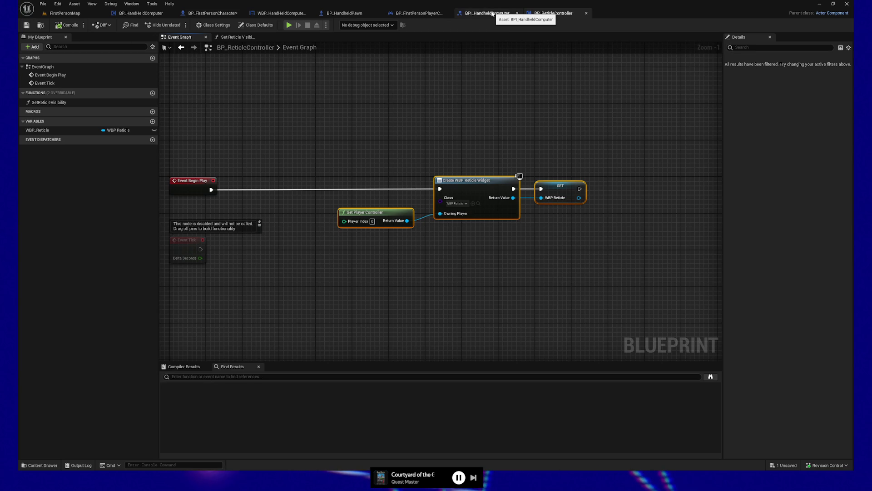
mouse_move(383, 134)
mouse_down()
mouse_move(376, 128)
mouse_move(431, 131)
mouse_up()
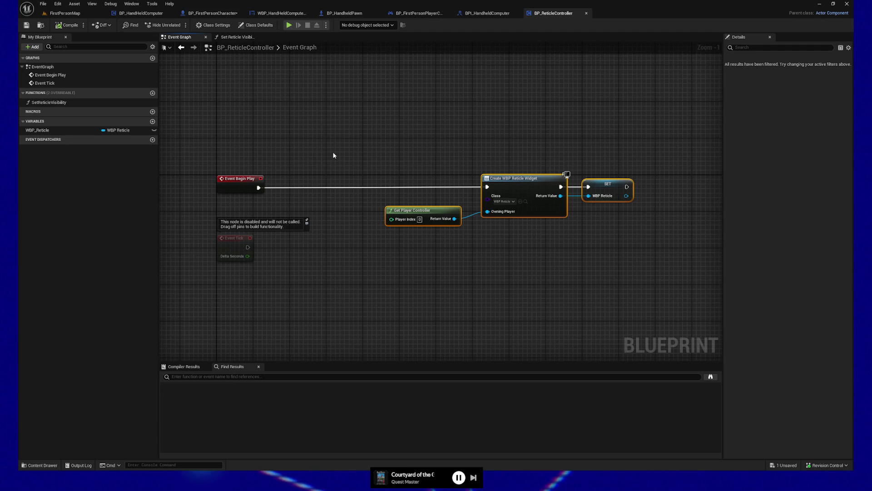
click(153, 93)
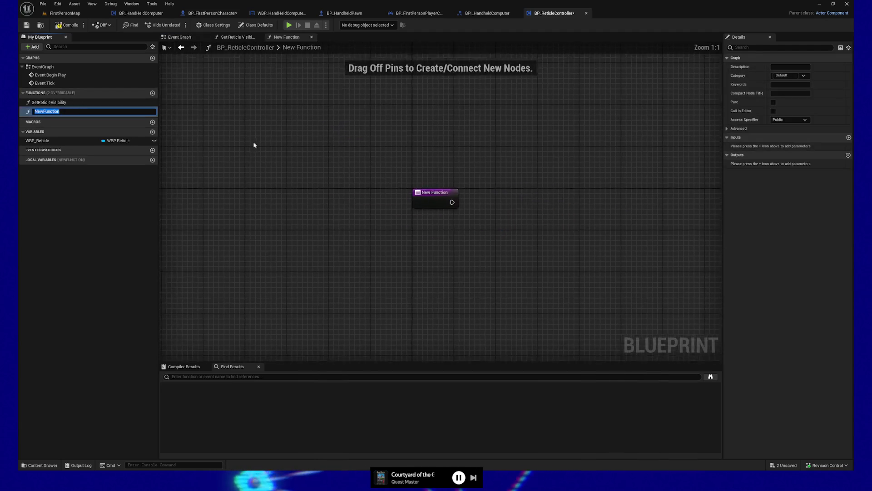
- Rename the new function to CreateReticleWidget and return to the Event Graph
text(BuildReticleWd)
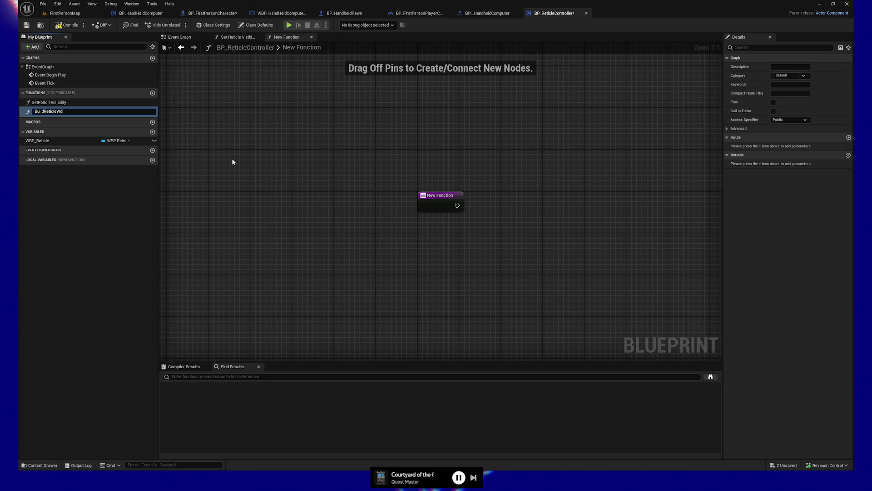
key(BackSpace)
text(idget)
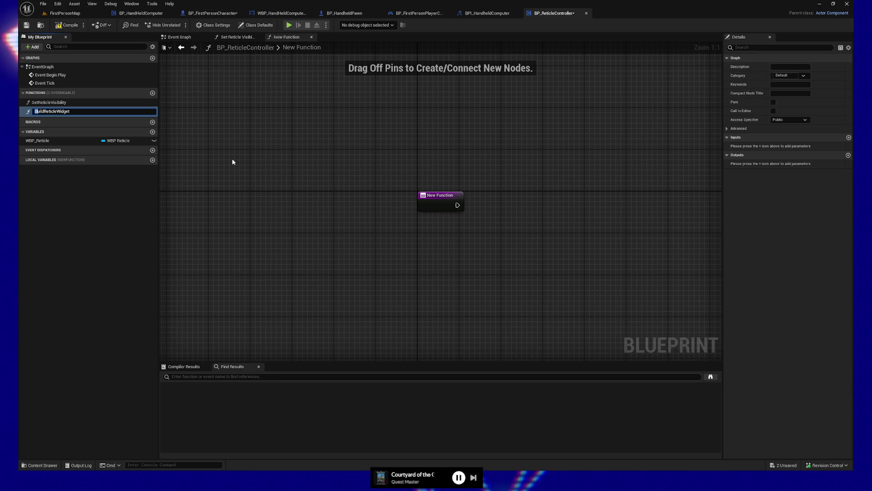
text(Cre)
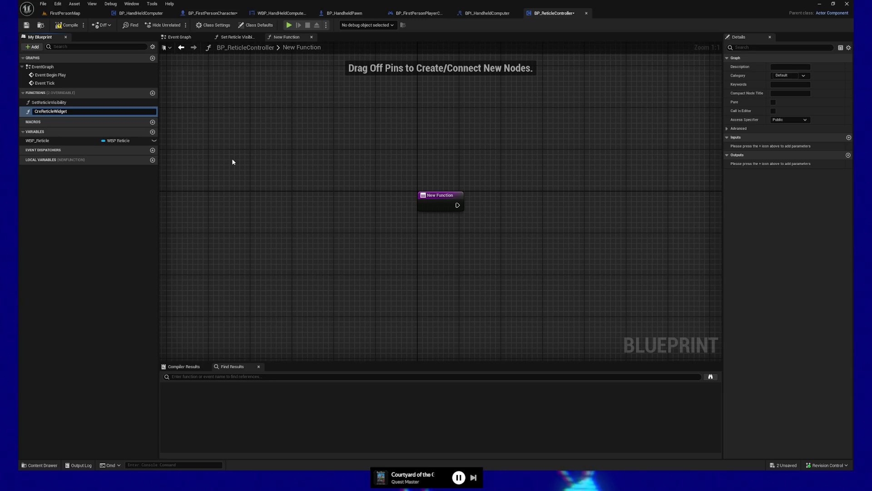
text(ate)
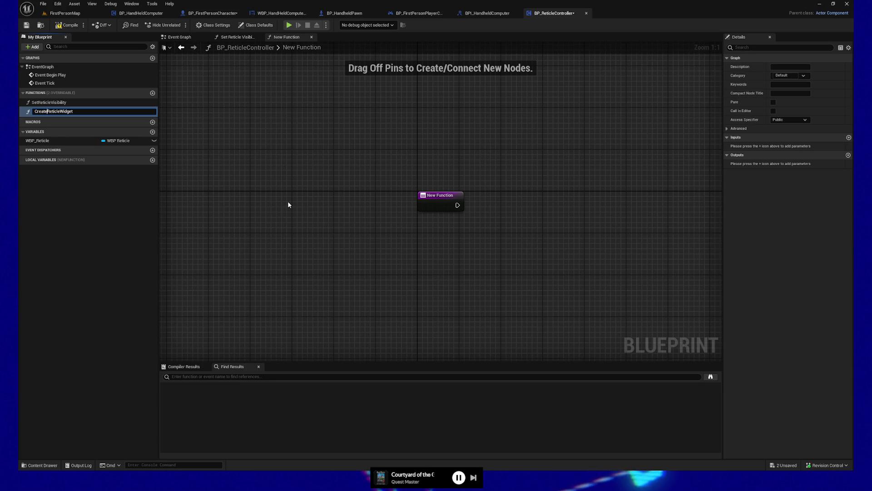
key(Return)
click(200, 39)
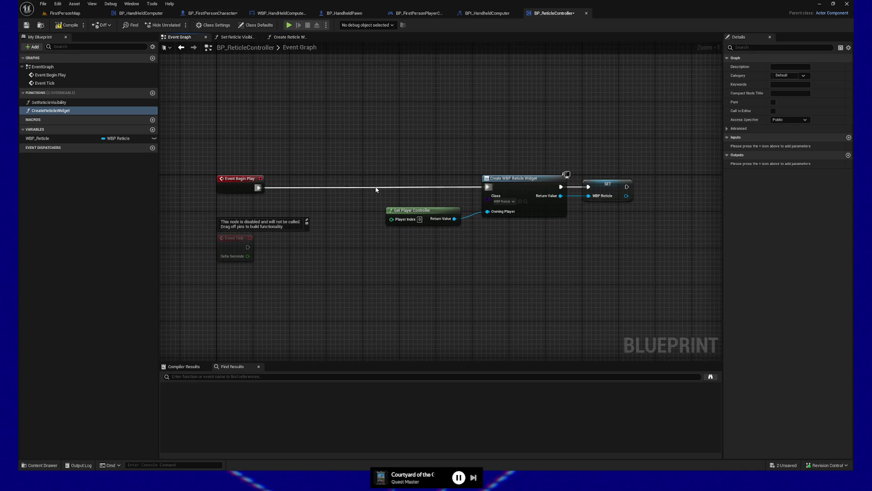
- Move the Get Player Controller, Create WBP Reticle Widget and SET nodes into CreateReticleWidget
drag(537, 230, 678, 288)
key(Delete)
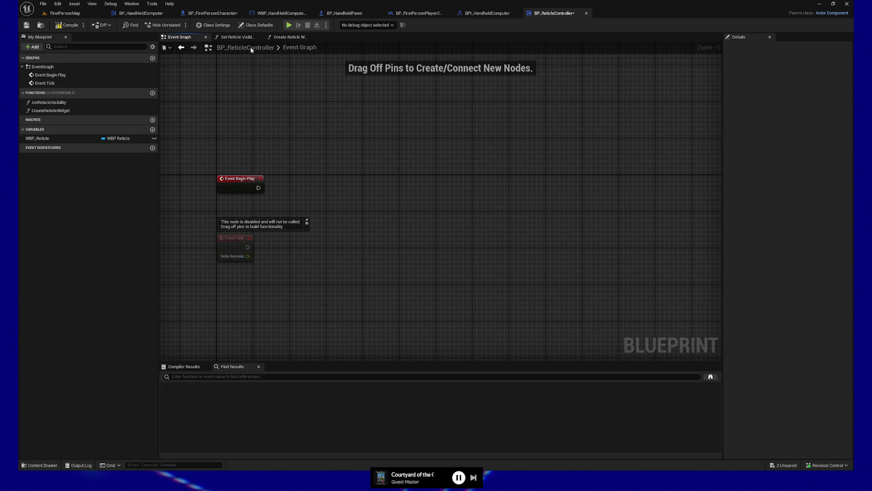
click(290, 38)
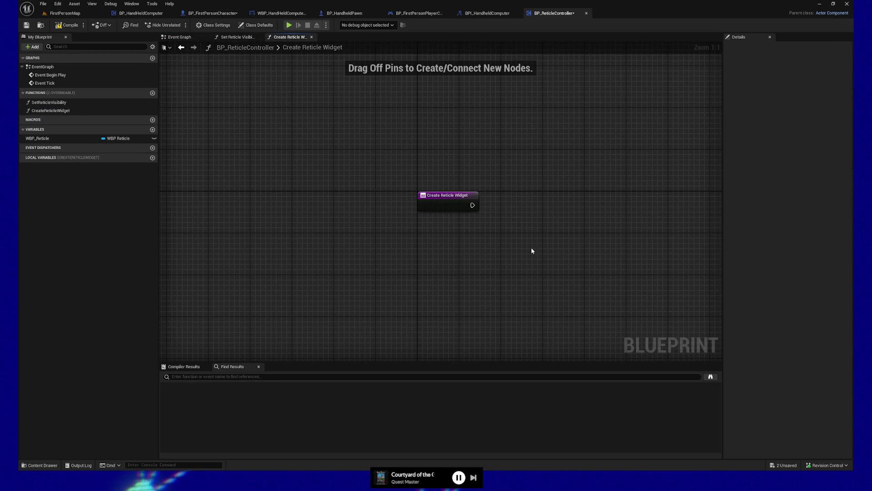
key(ctrl+v)
- Wire the function entry to Create WBP Reticle Widget and compile the blueprint
mouse_move(473, 205)
mouse_down()
mouse_move(559, 262)
mouse_move(638, 206)
mouse_up()
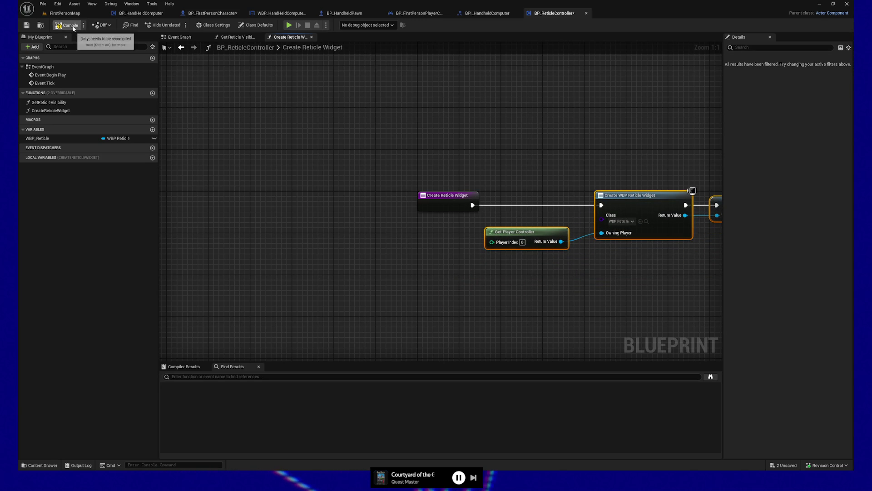
click(27, 25)
drag(447, 128, 404, 128)
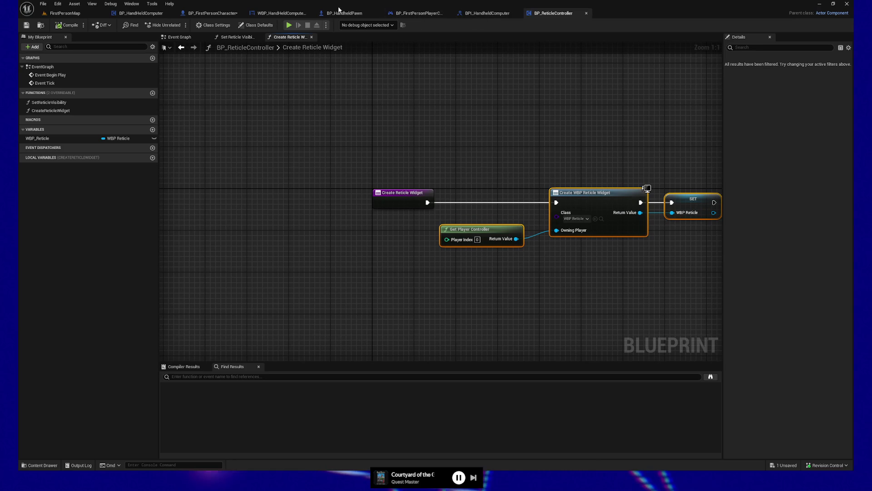
click(418, 13)
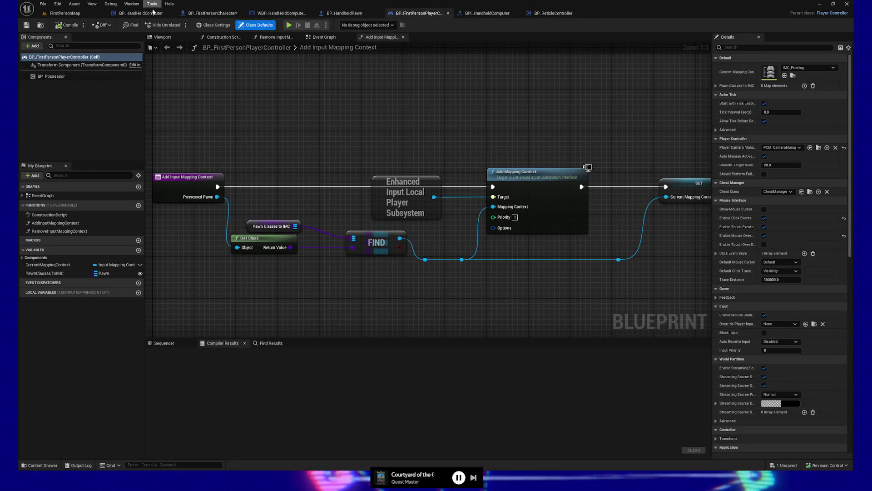
- In BP_FirstPersonCharacter's Construction Script, add a Create Reticle Widget call on BP Reticle Controller
click(209, 13)
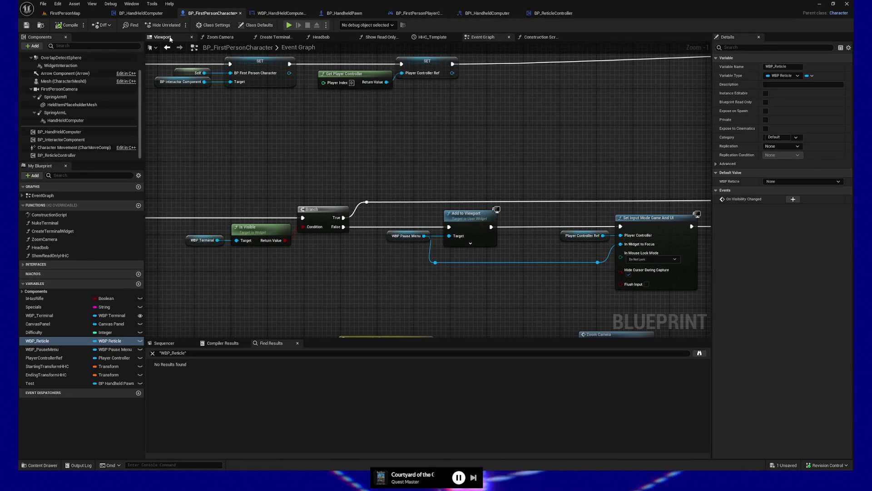
click(552, 37)
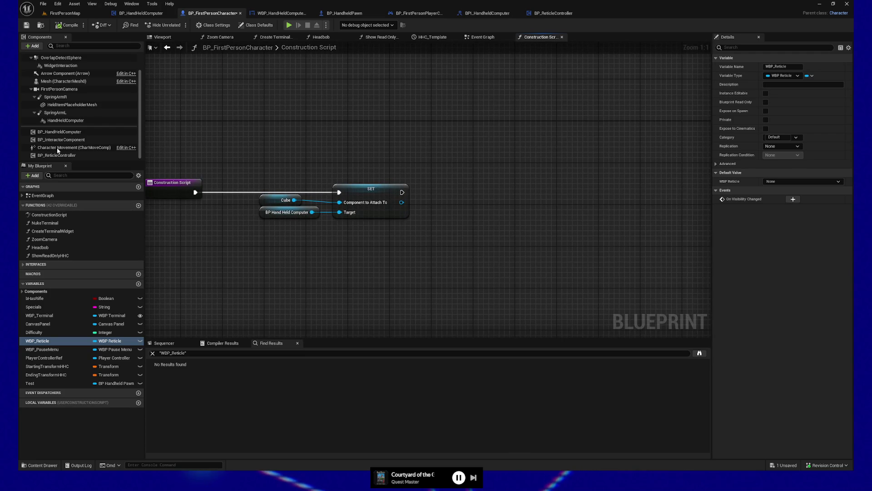
mouse_move(57, 154)
mouse_down()
mouse_move(402, 263)
mouse_move(483, 253)
mouse_up()
text(cre)
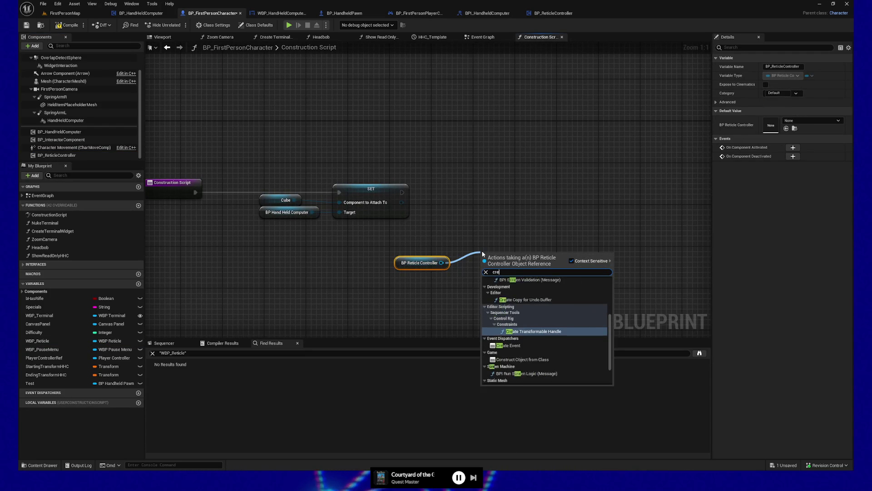
text(ate retu)
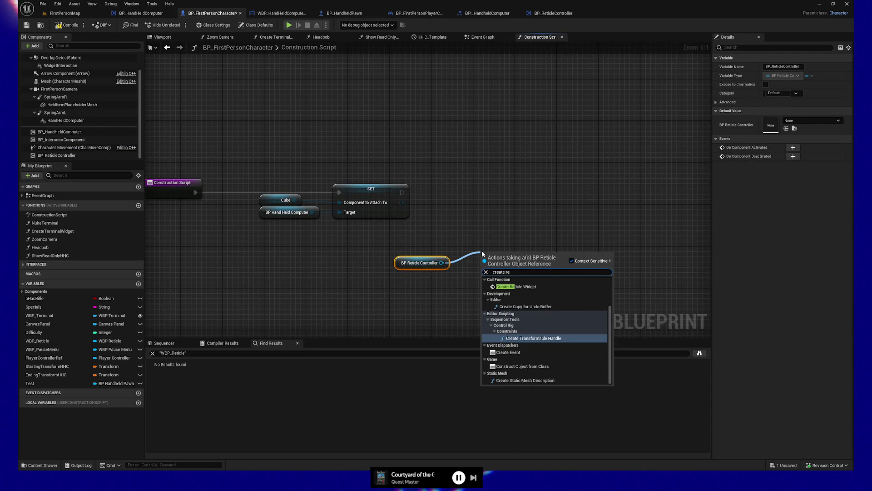
key(BackSpace)
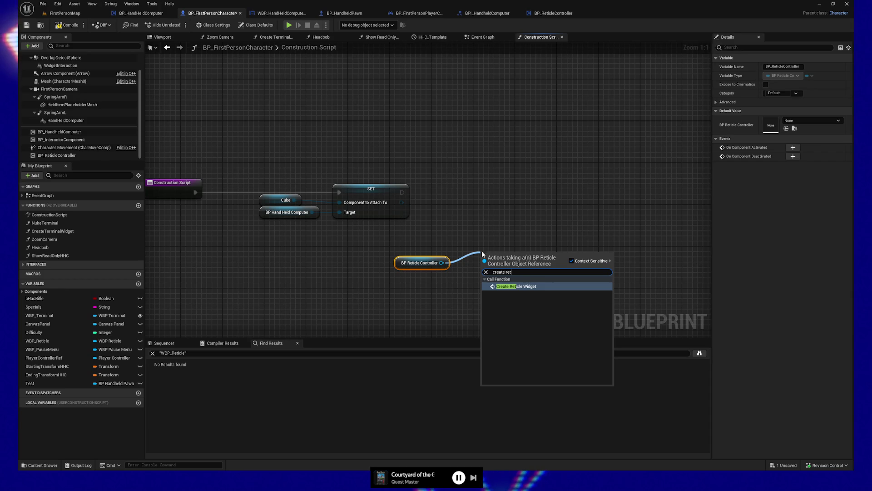
click(526, 286)
- Move the reticle nodes beside the SET node and run Create Reticle Widget after it
drag(400, 255, 568, 321)
drag(511, 263, 578, 245)
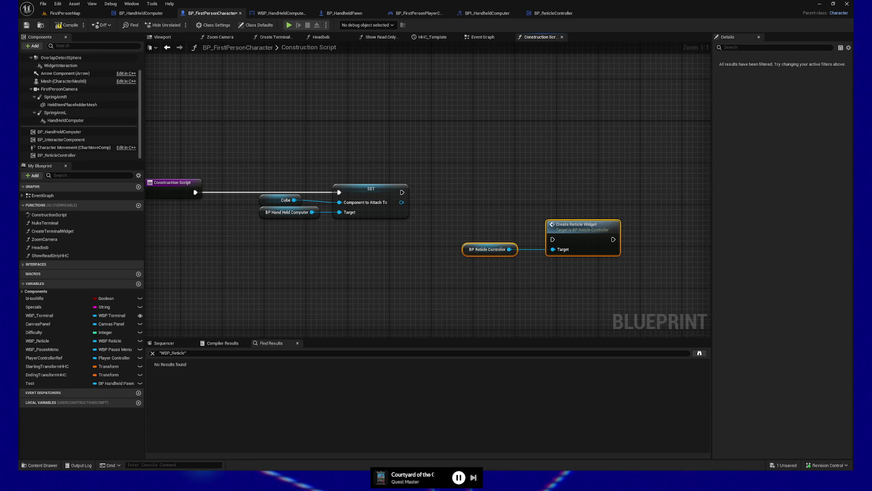
drag(531, 219, 492, 210)
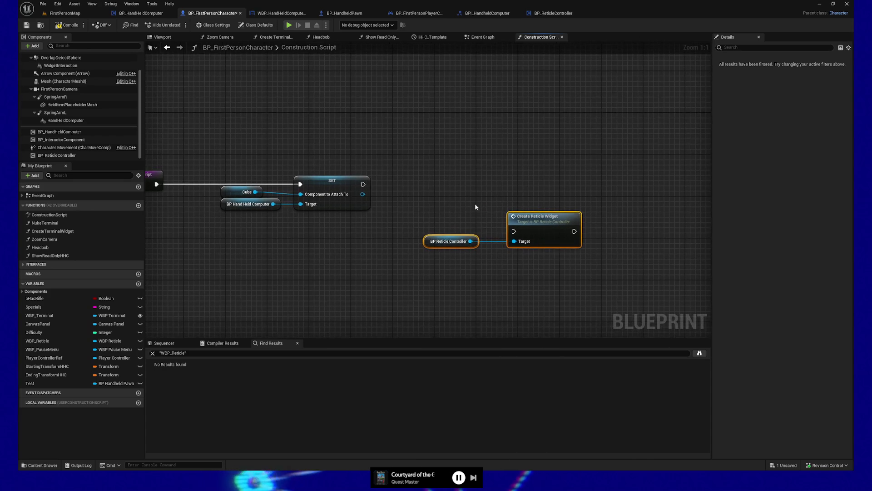
mouse_move(363, 183)
mouse_down()
mouse_move(514, 231)
mouse_move(514, 176)
mouse_up()
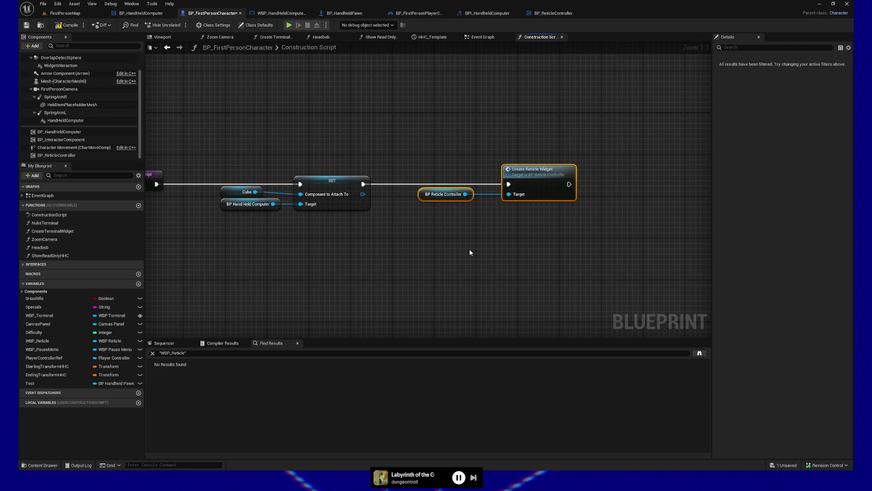
- Shift the construction script graph view slightly to frame the reticle nodes
mouse_move(457, 243)
mouse_down()
mouse_move(448, 251)
mouse_move(467, 259)
mouse_up()
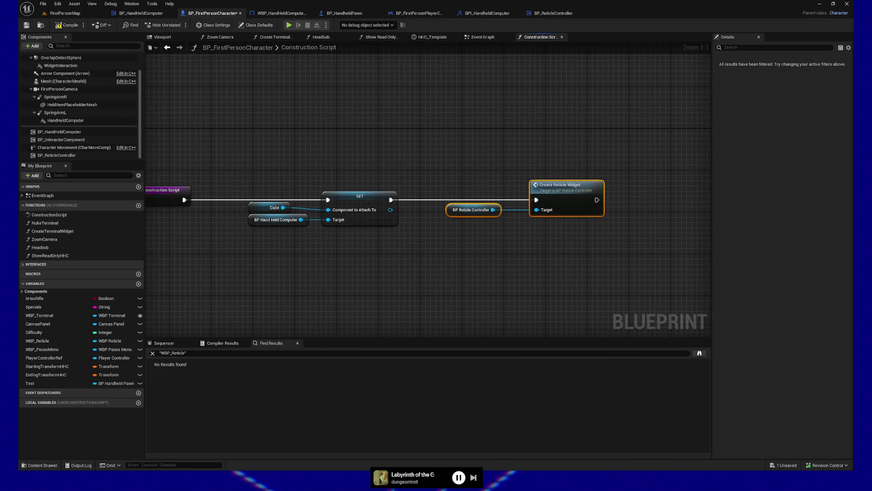
- Add Set Reticle Visibility, Is Visible ticked, after Create Reticle Widget and save the character blueprint
drag(464, 206, 327, 217)
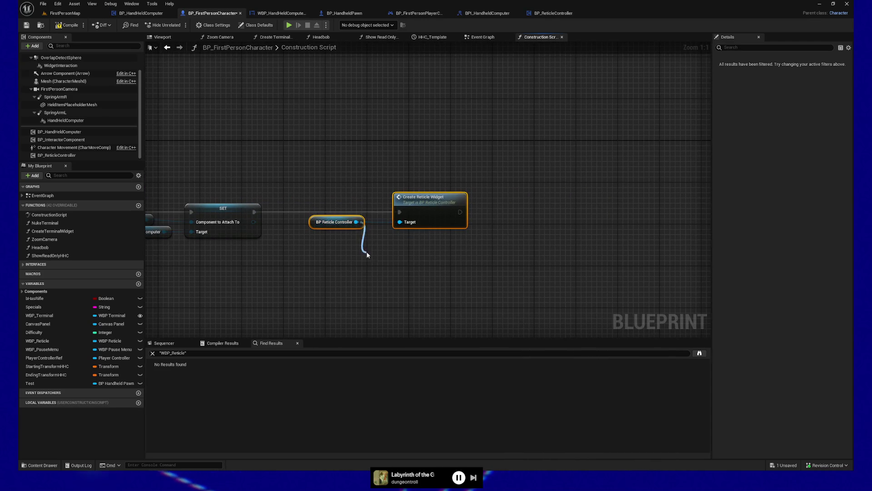
drag(538, 212, 537, 212)
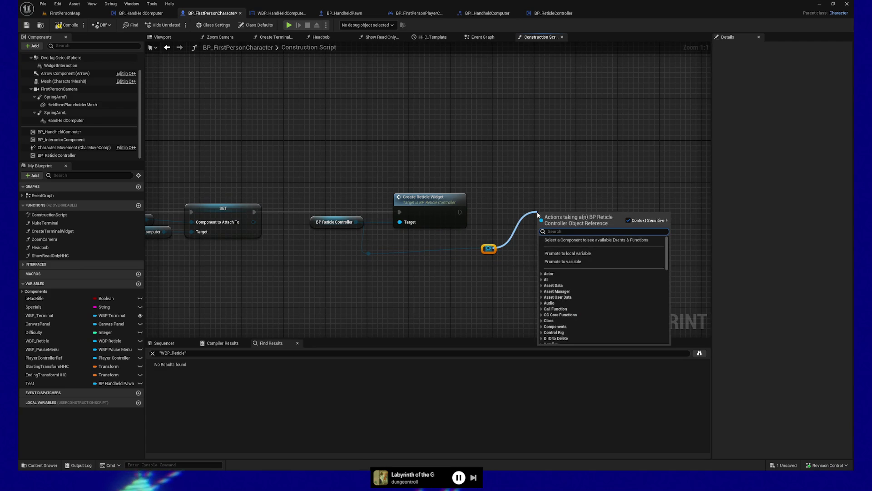
text(setw)
key(BackSpace)
text(r)
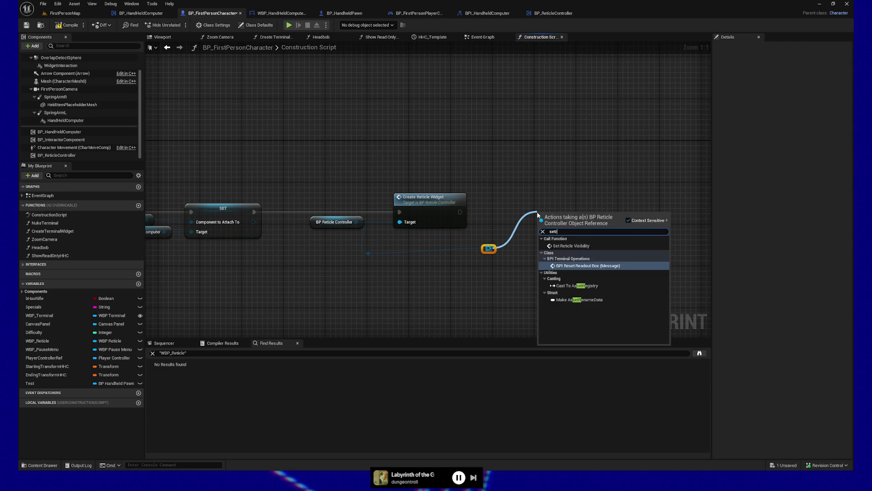
text(et)
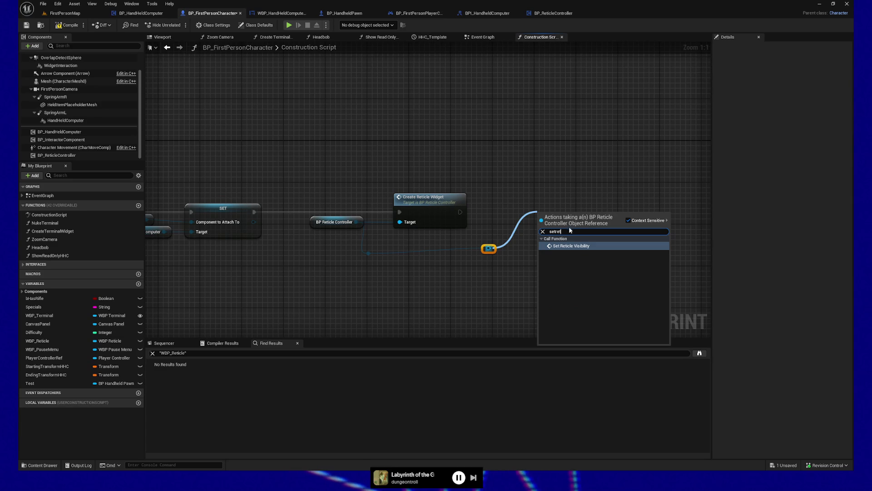
click(575, 246)
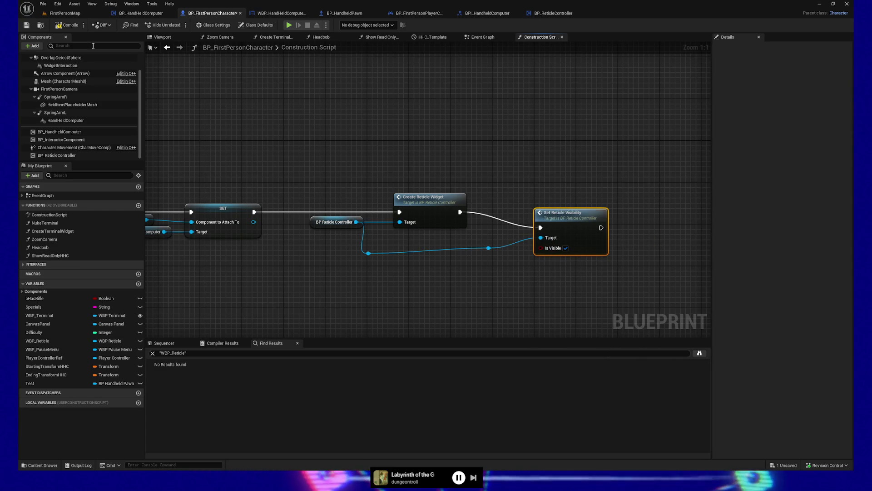
click(25, 26)
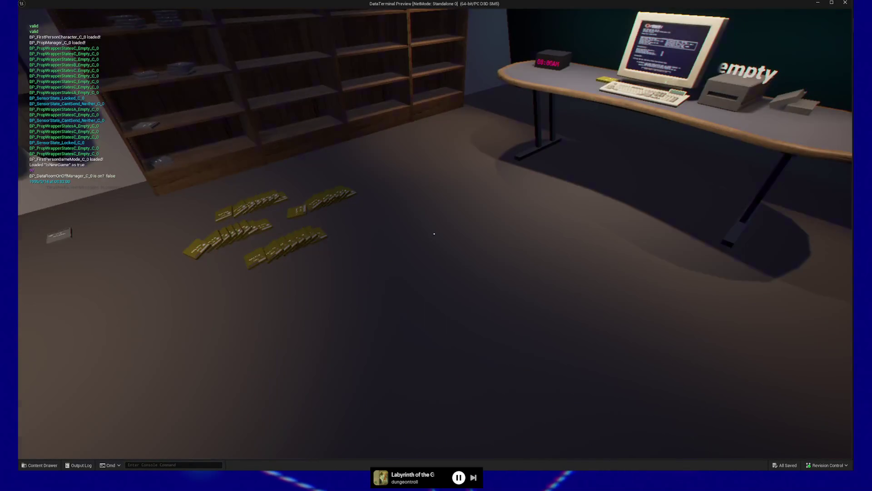
key(Escape)
click(458, 357)
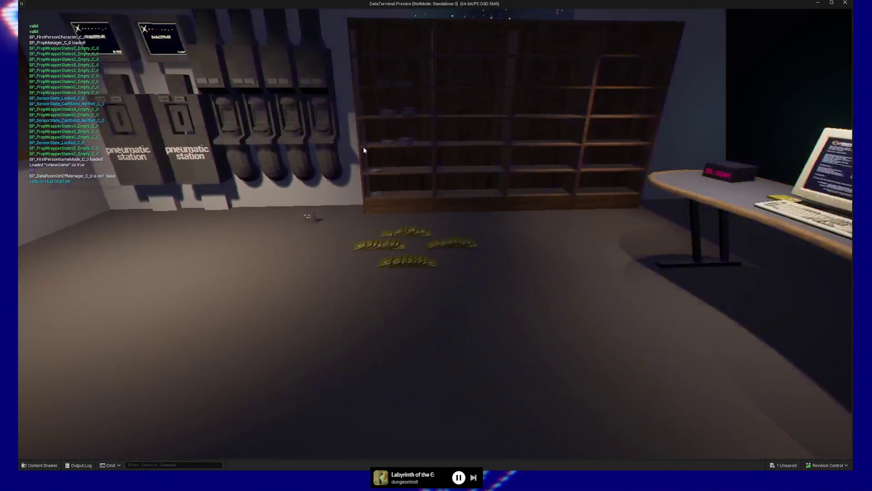
key(Escape)
click(434, 364)
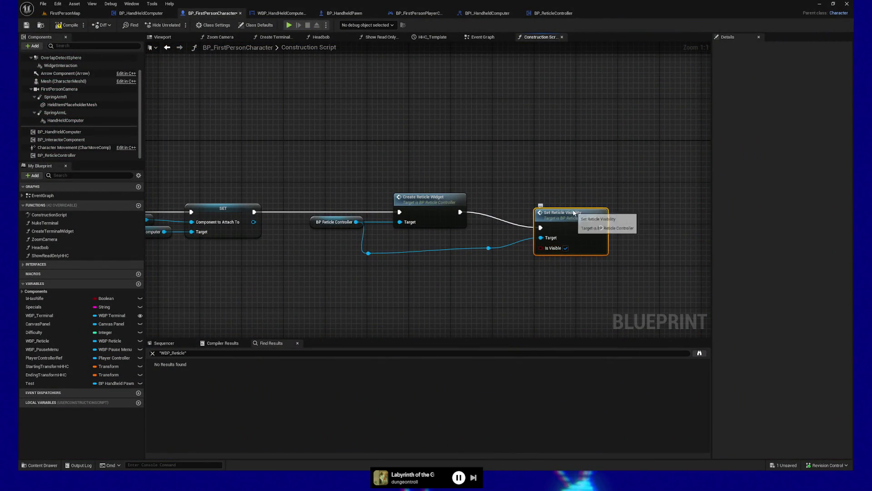
- Raise Set Reticle Visibility level with Create Reticle Widget and select the wire's reroute knot
drag(574, 211, 571, 192)
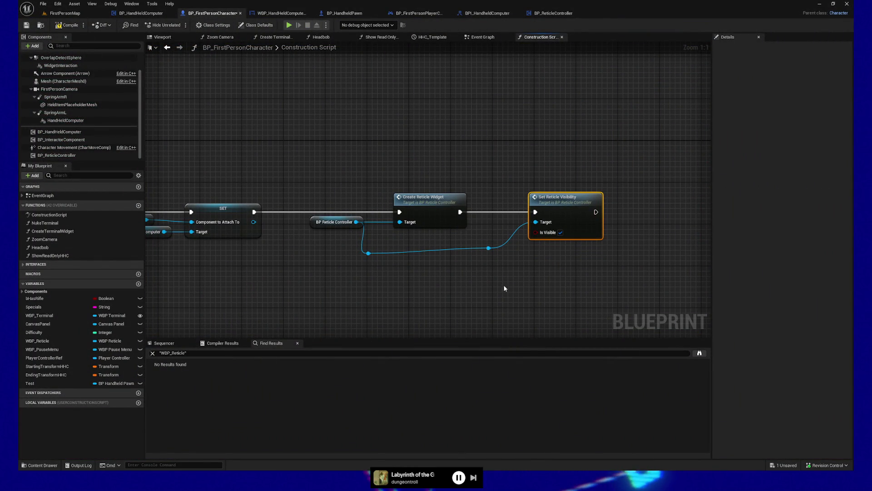
click(489, 248)
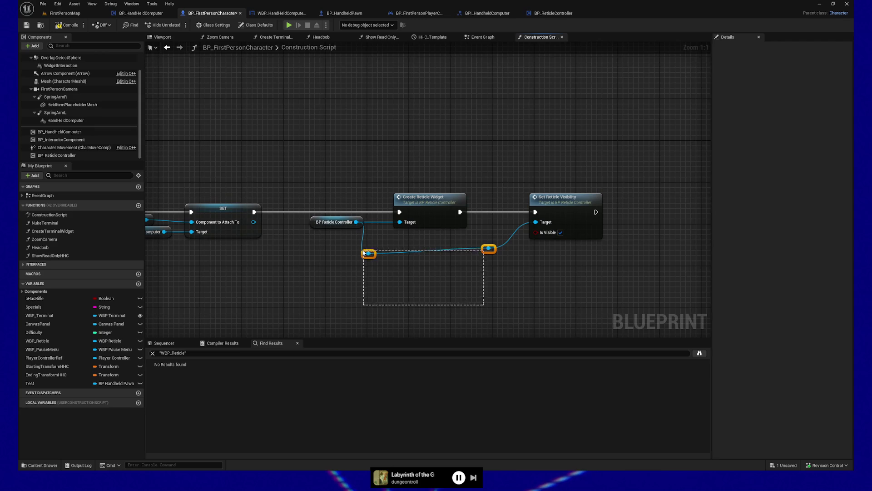
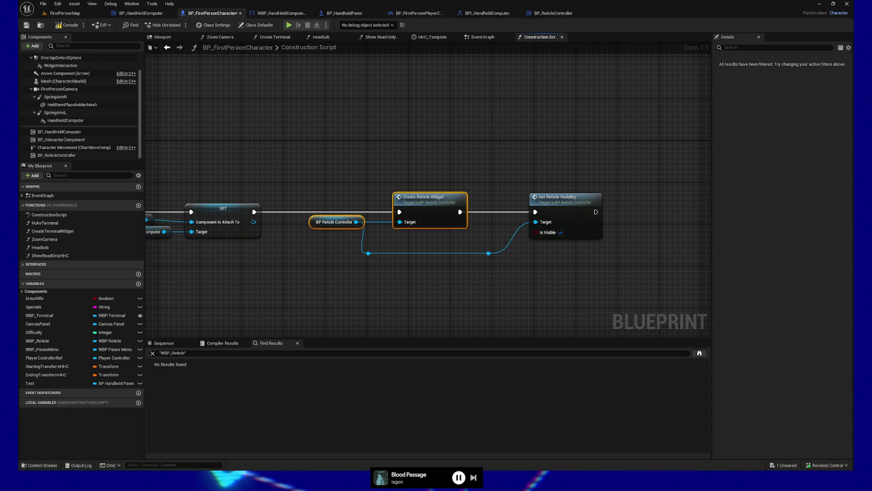
- Deselect the graph nodes and save BP_FirstPersonCharacter
click(357, 301)
click(27, 25)
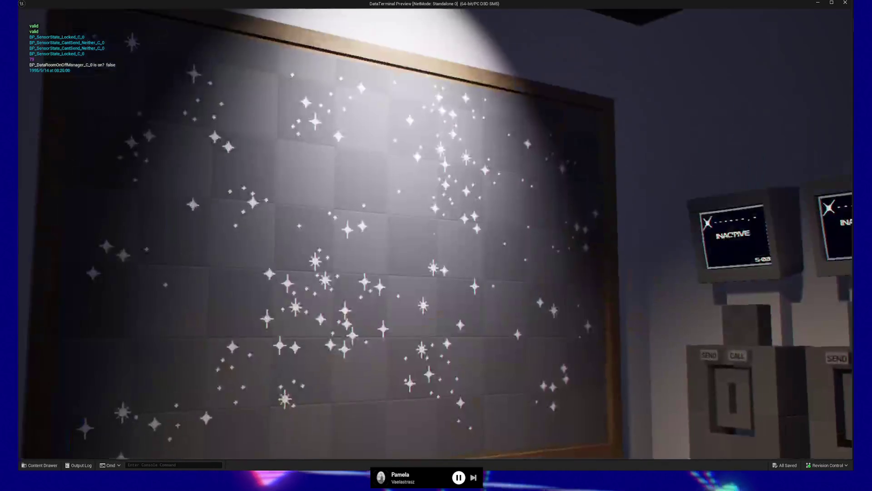
- Pause the running DataTerminal preview and quit it from the pause menu
key(Escape)
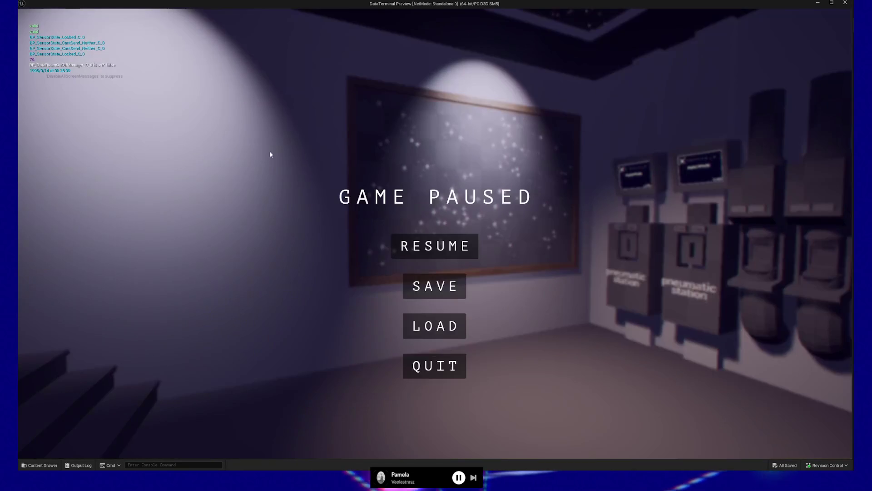
click(442, 368)
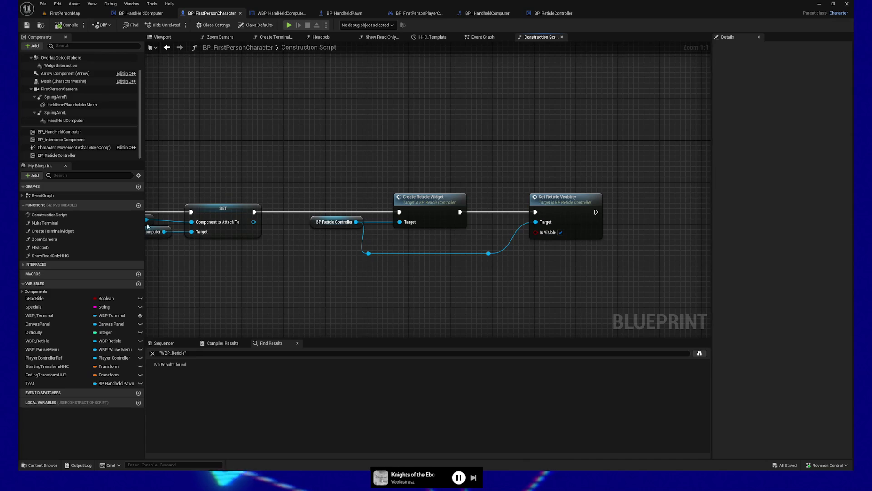
- Straighten the reticle wire's reroute point and align the Cube node with BP Hand Held Computer
drag(489, 254, 509, 253)
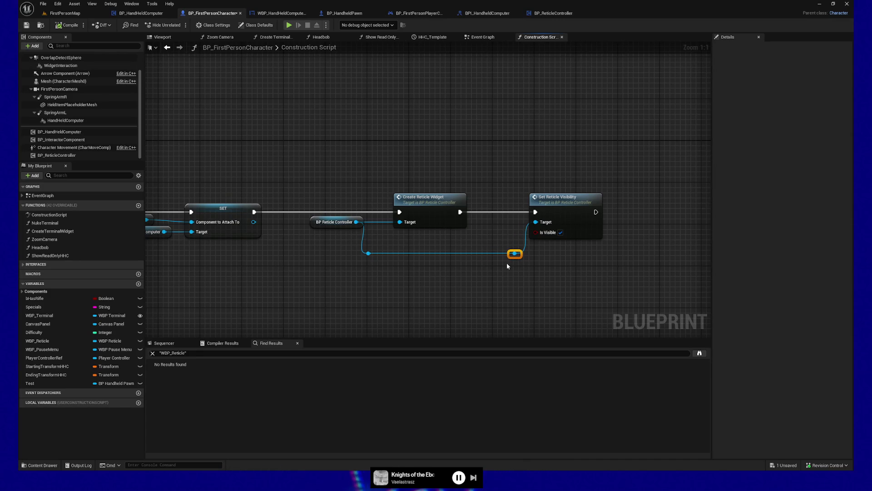
click(430, 277)
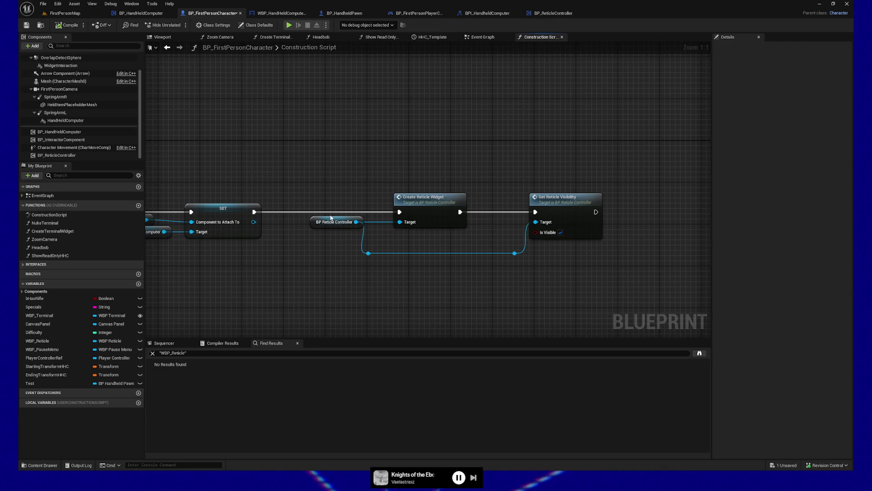
drag(301, 290, 437, 283)
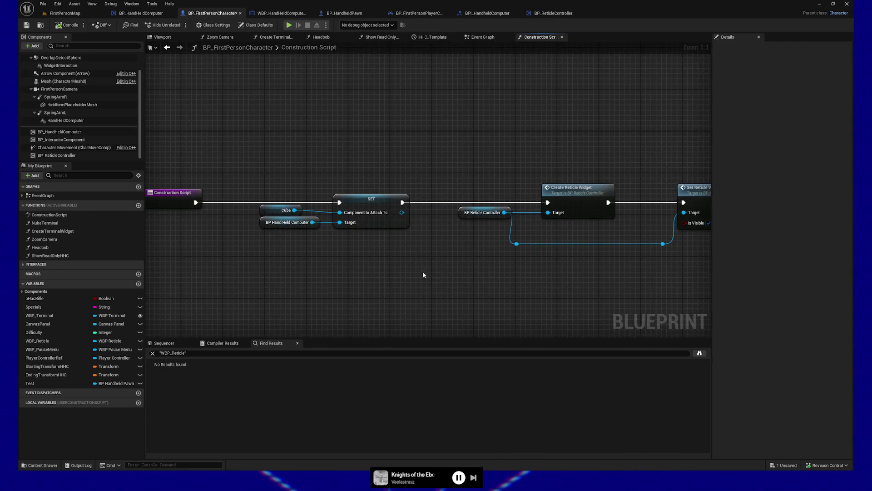
drag(260, 187, 373, 236)
key(q)
mouse_move(273, 195)
mouse_down()
mouse_move(301, 231)
mouse_move(291, 244)
mouse_up()
key(shift+d)
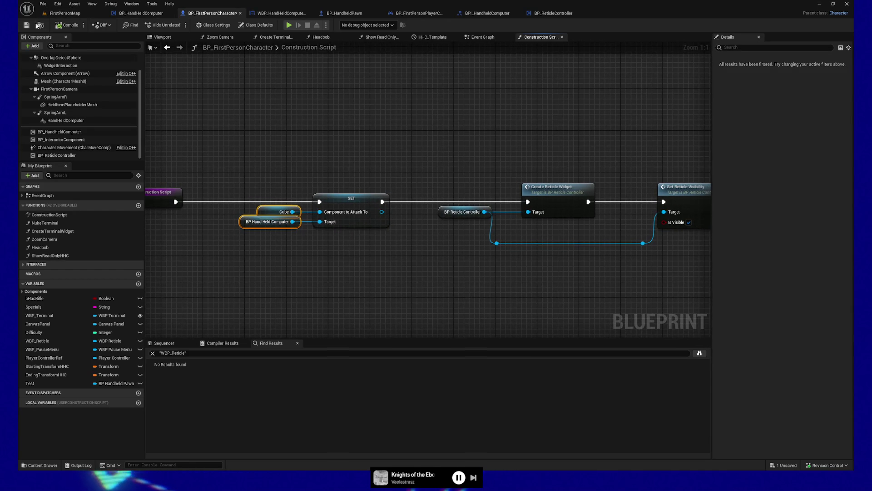
mouse_move(344, 122)
mouse_down()
mouse_move(327, 121)
mouse_move(321, 140)
mouse_up()
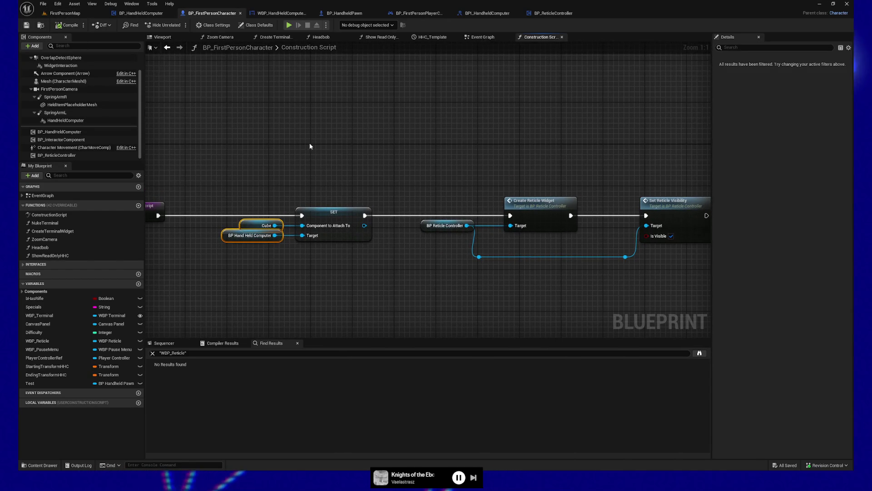
drag(273, 161, 450, 157)
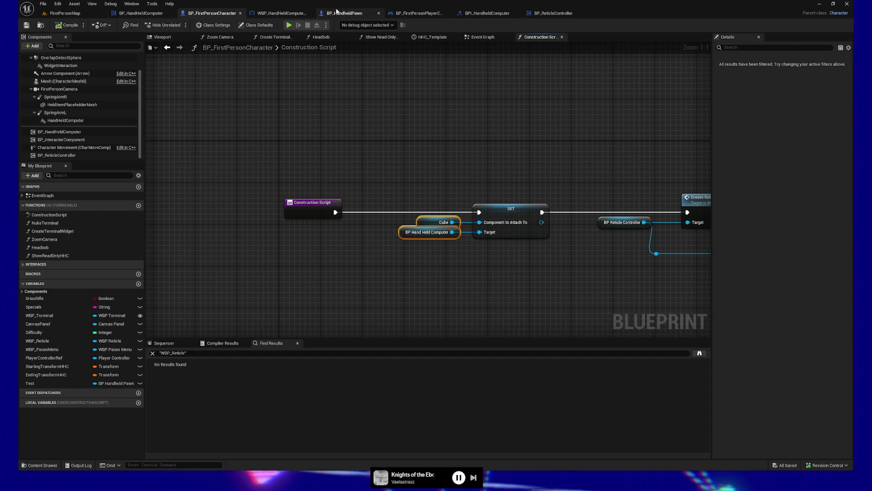
- Switch to BP_HandheldPawn's Event Graph showing the tilt-animation timeline nodes
click(285, 15)
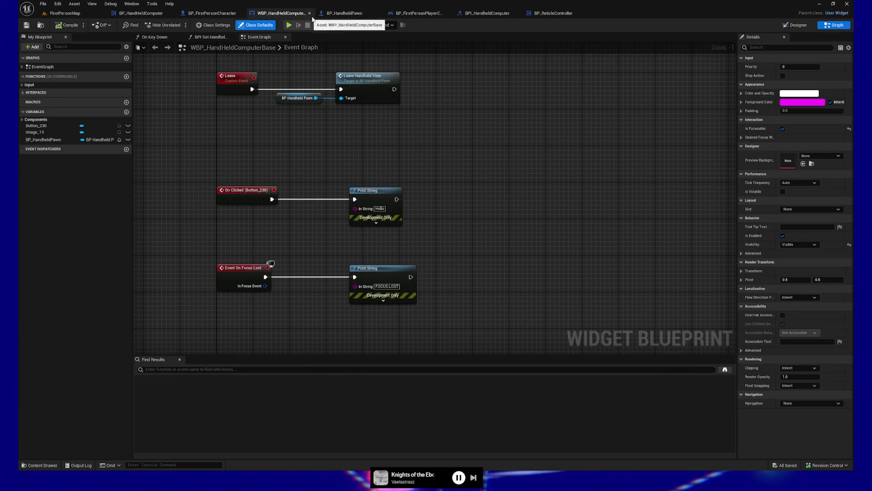
click(345, 18)
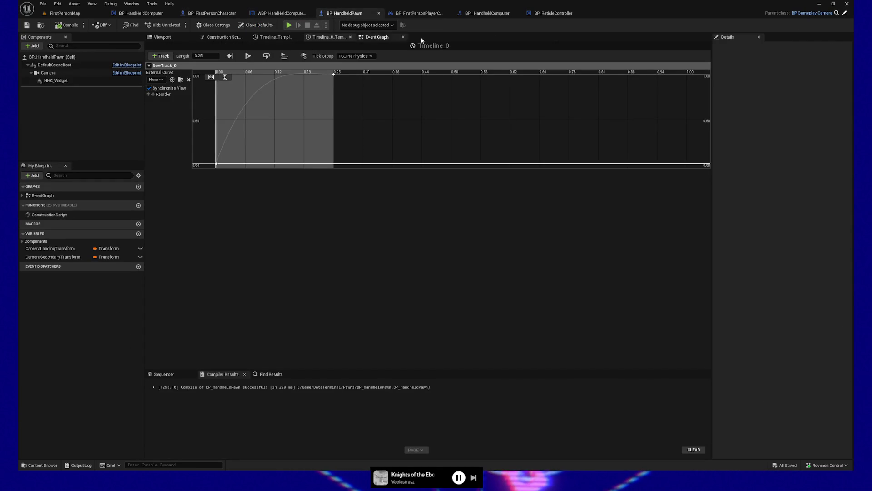
click(377, 37)
mouse_move(400, 199)
mouse_down()
mouse_move(455, 200)
mouse_move(450, 247)
mouse_up()
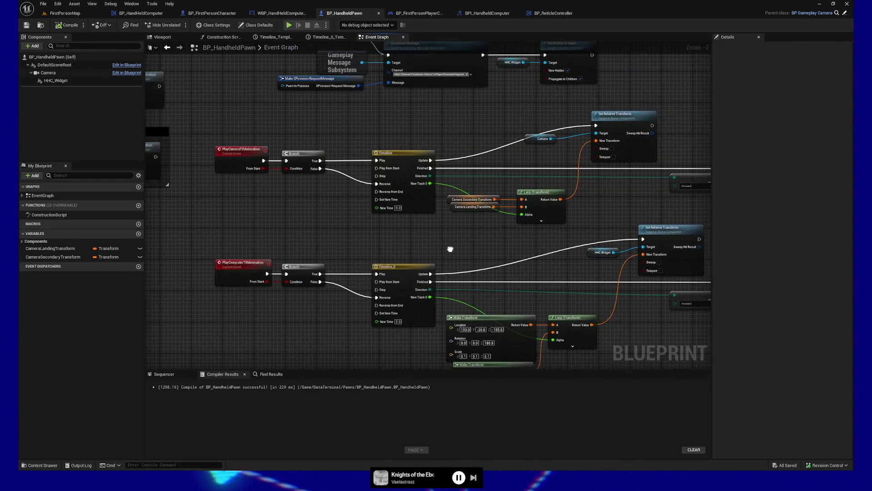
drag(318, 228, 331, 245)
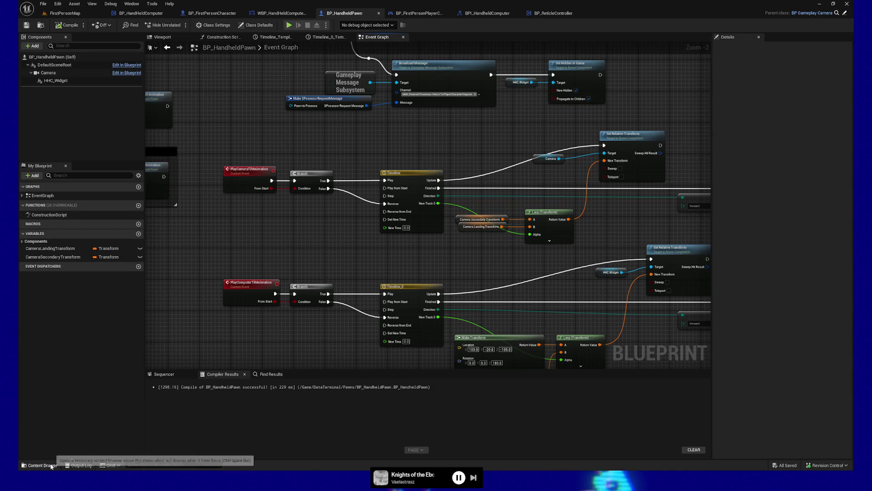
drag(189, 278, 262, 212)
- Add a Make SGenericBroadcastMessage node by mistake, then delete it
right_click(243, 297)
text(sgeneric)
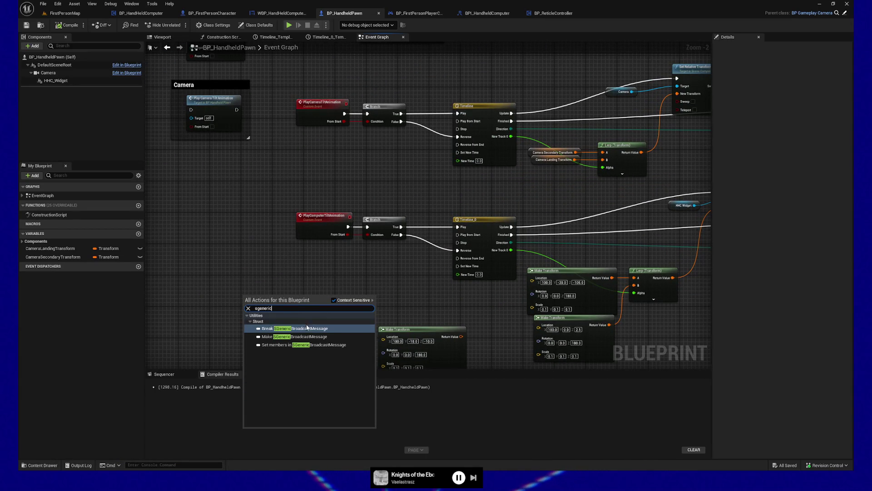
click(293, 337)
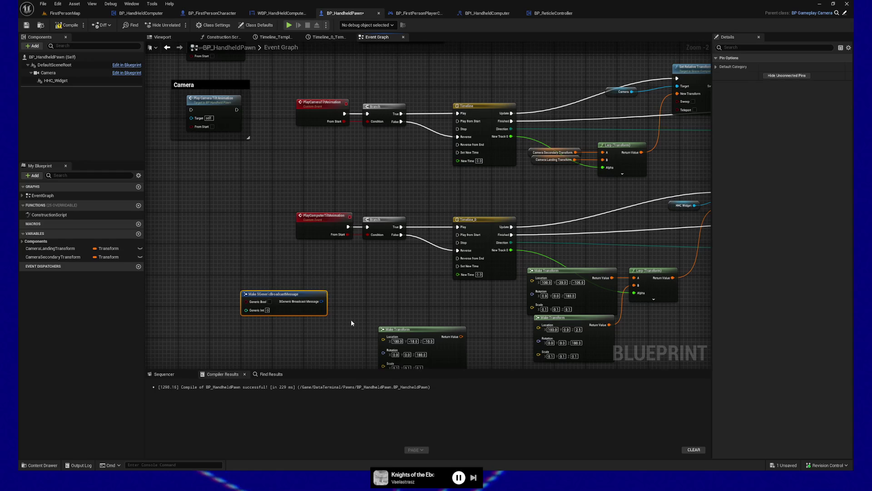
key(Delete)
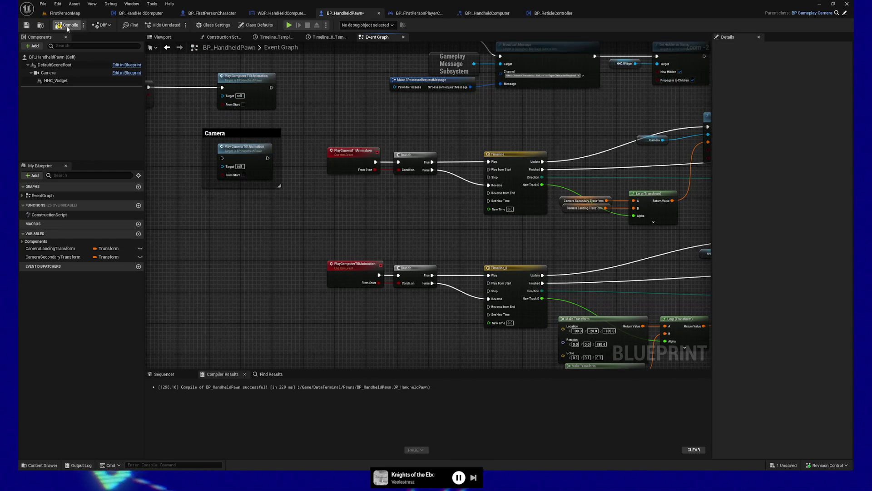
- Add a Get GameplayMessageSubsystem node beside the timelines
drag(254, 291, 338, 221)
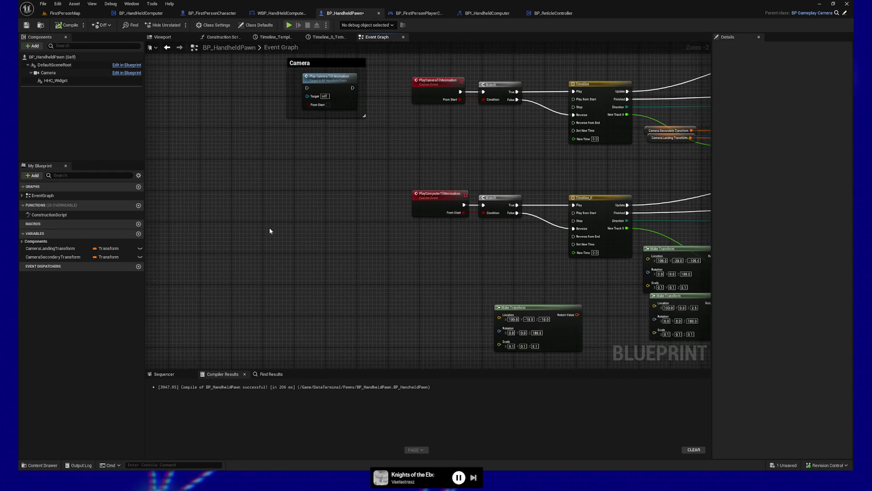
right_click(199, 265)
text(gameplay messa)
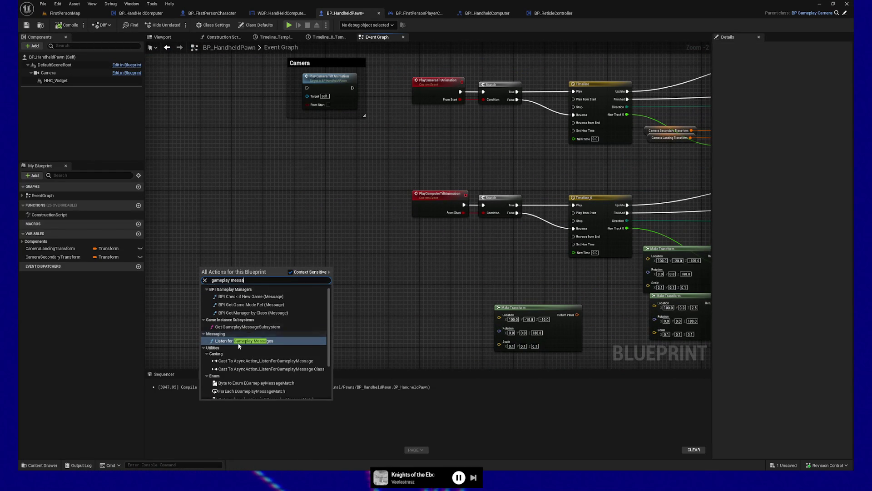
click(269, 327)
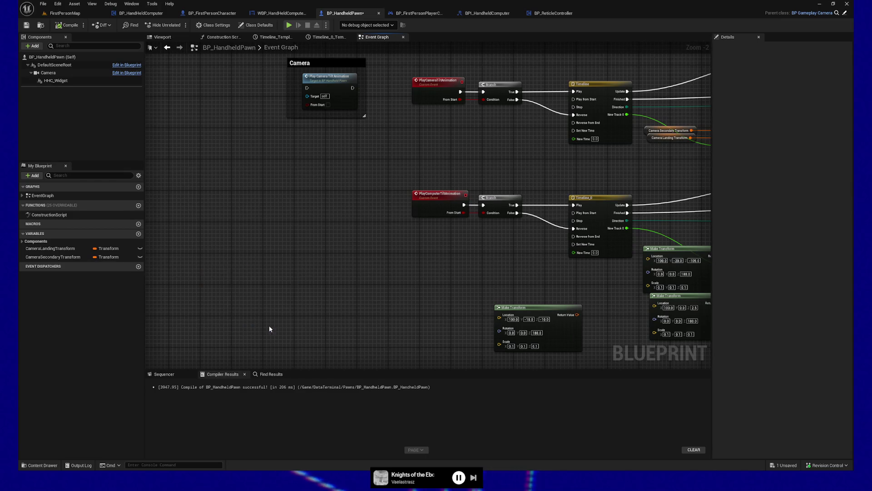
- Wire a new Broadcast Message node from the subsystem's Return Value and check its Channel tags
drag(210, 281, 251, 274)
text(broadcast)
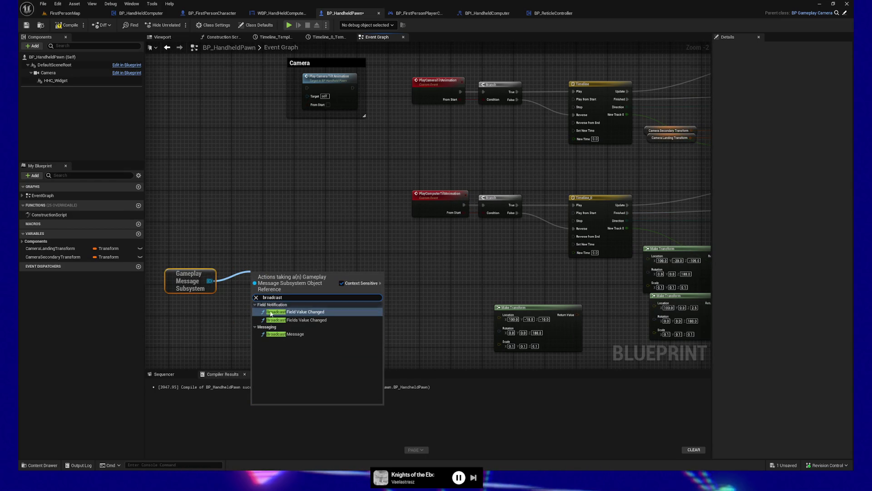
click(285, 334)
drag(270, 265, 277, 272)
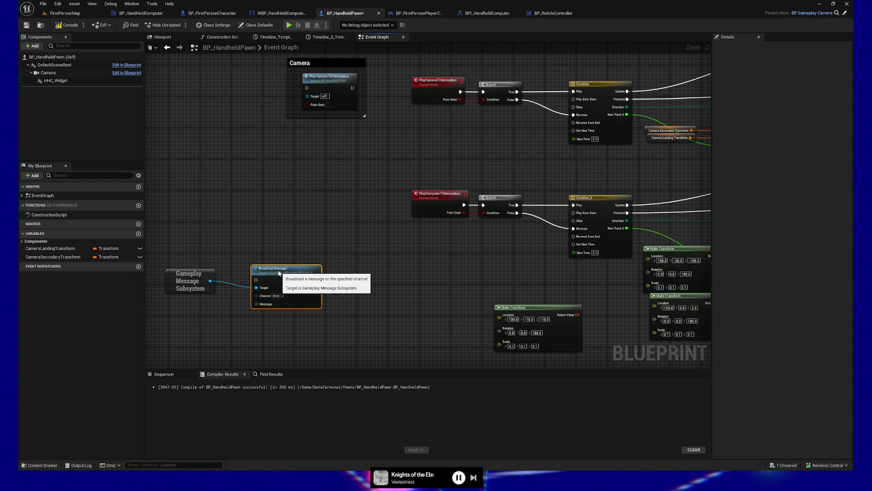
click(279, 296)
click(298, 237)
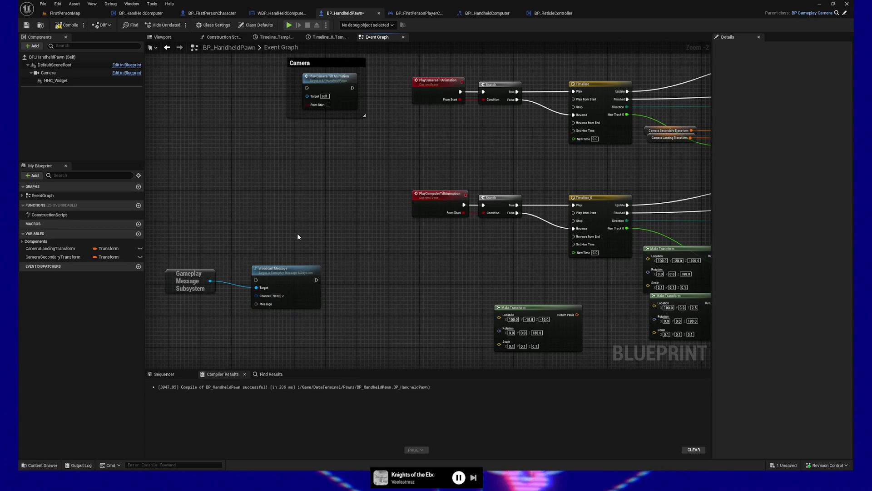
click(30, 466)
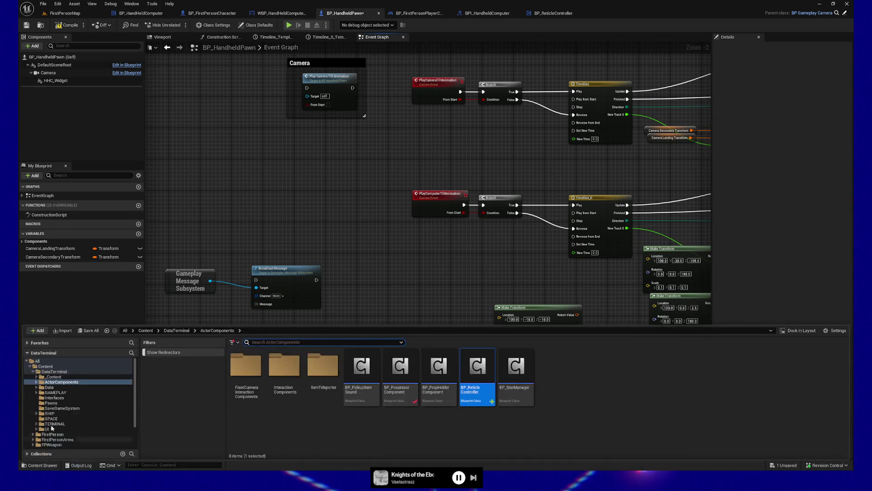
- Search all content for 'dt_' and open the DT_GameplayTagsMessaging data table
click(37, 361)
click(264, 342)
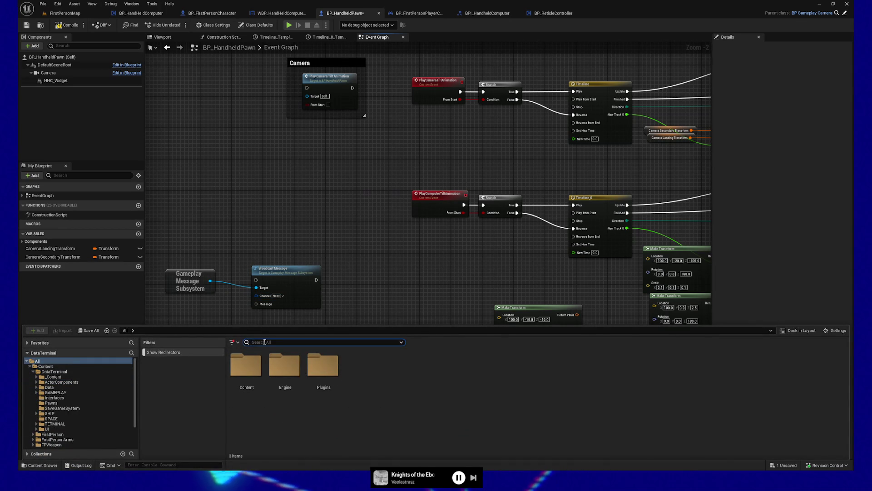
text(dt_)
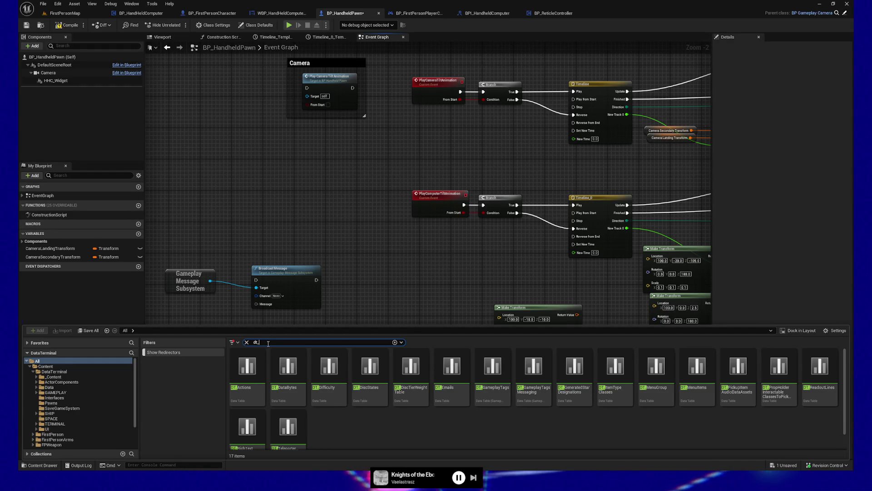
text(ampla)
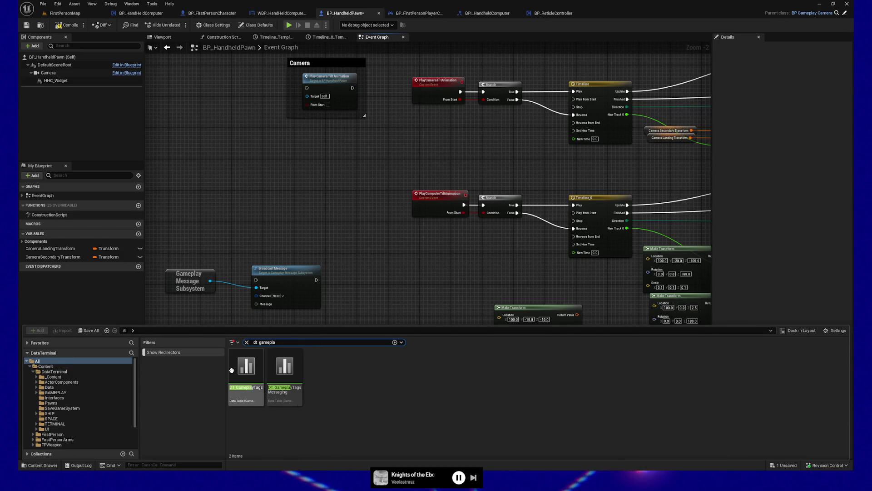
double_click(291, 368)
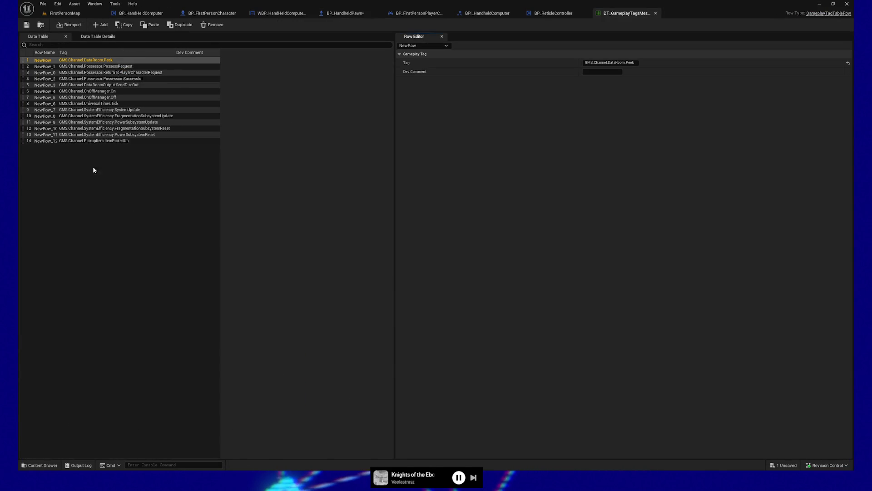
- Set the Widget Reflector's Application Scale to 1.2, then close the reflector
key(ctrl+shift+w)
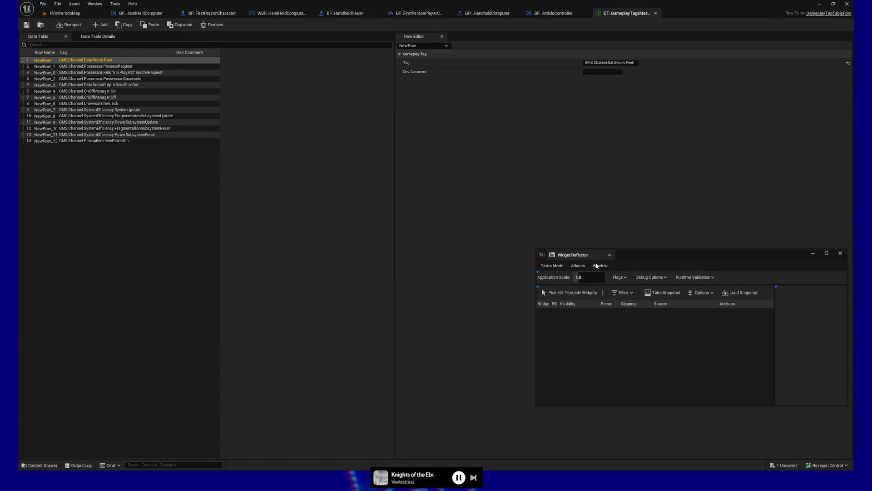
text(.2)
key(Return)
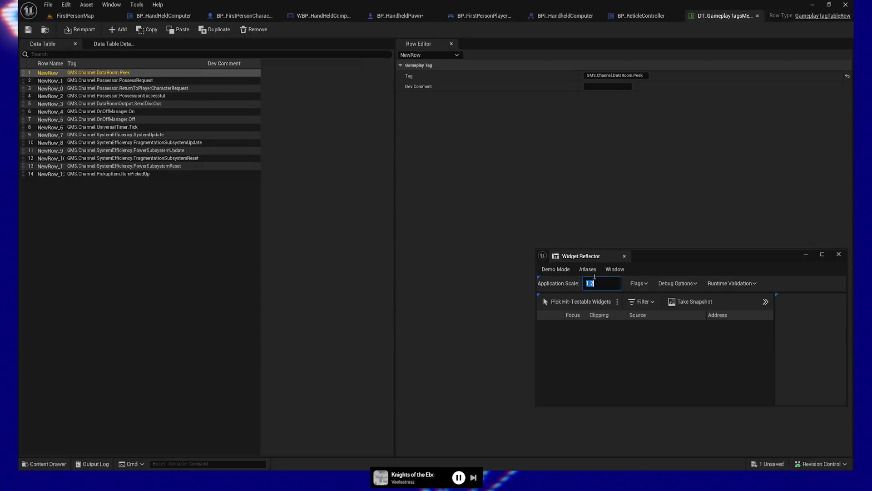
click(839, 254)
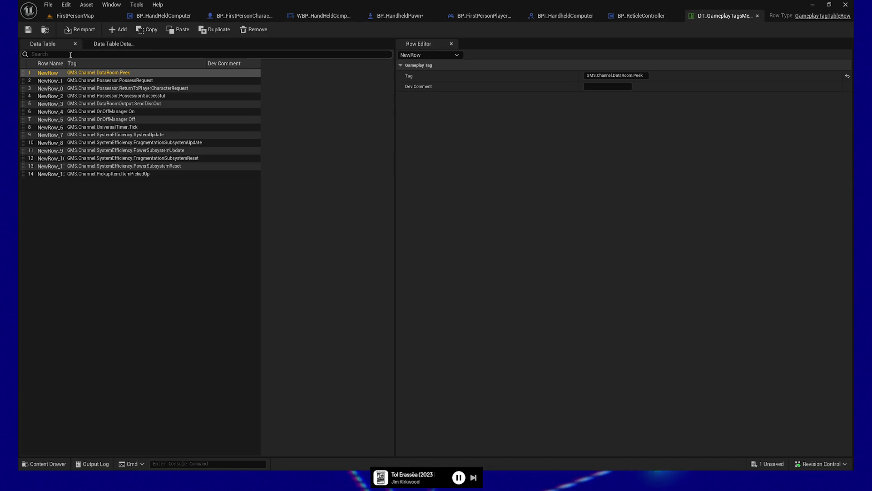
- Add row 15 to the data table, tag it GMS.Channel.Reticle, and save the table
click(115, 31)
click(605, 75)
text(GMS.Channel)
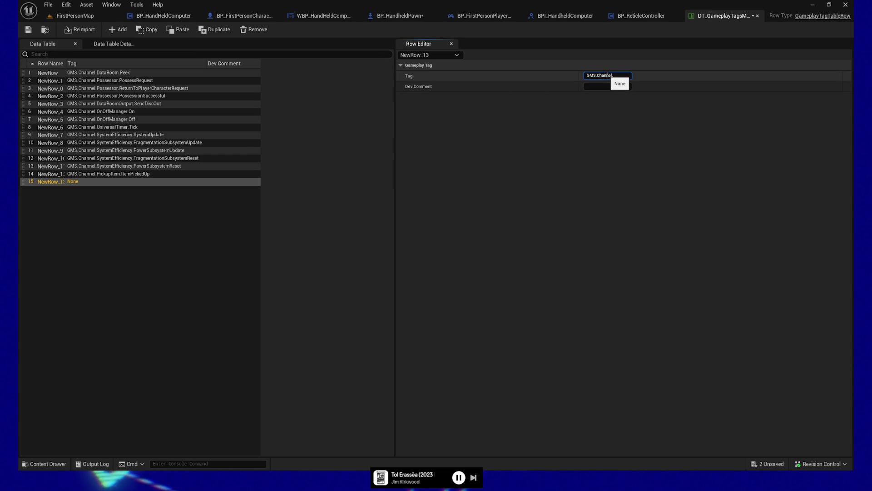
text(Retic)
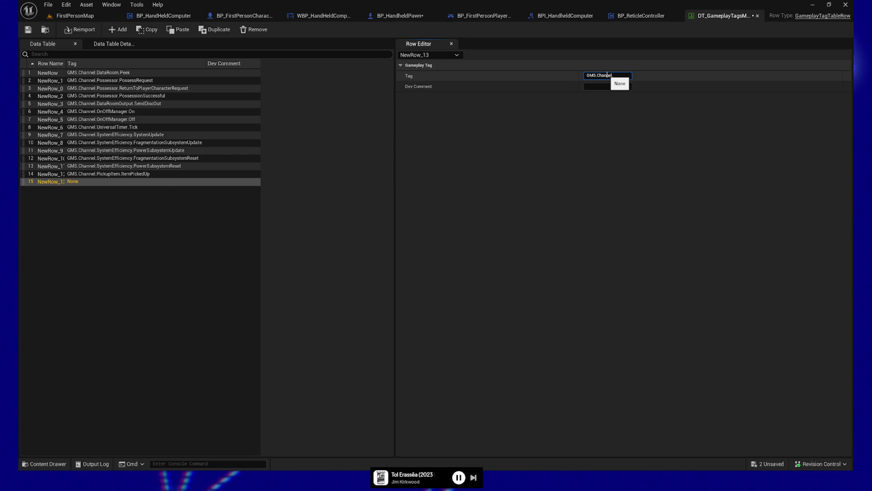
text(le)
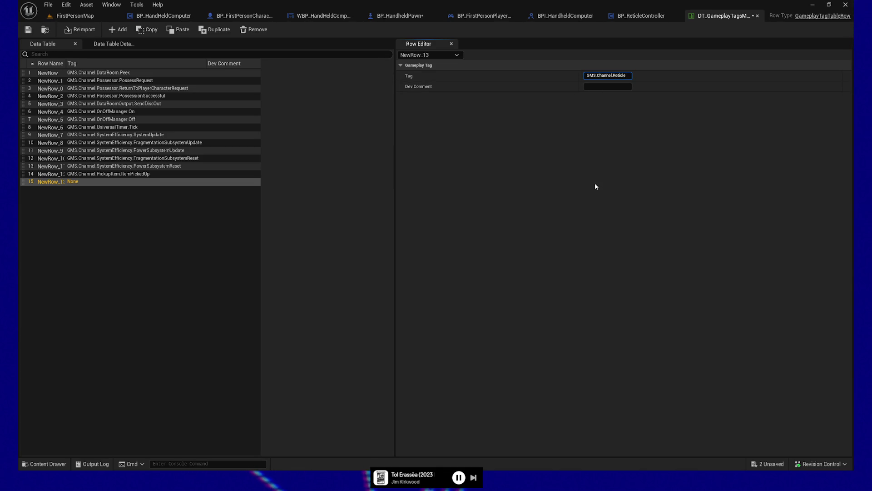
click(169, 217)
click(89, 183)
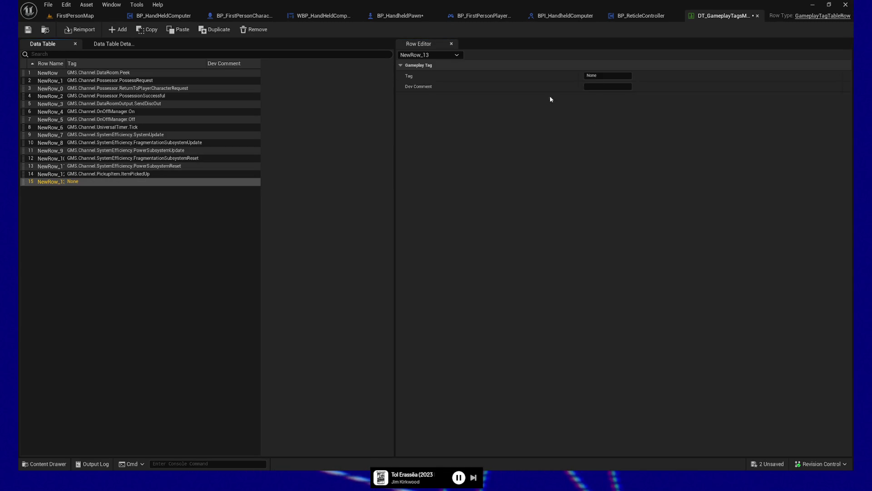
click(616, 76)
text(GMS.Channel.Retic)
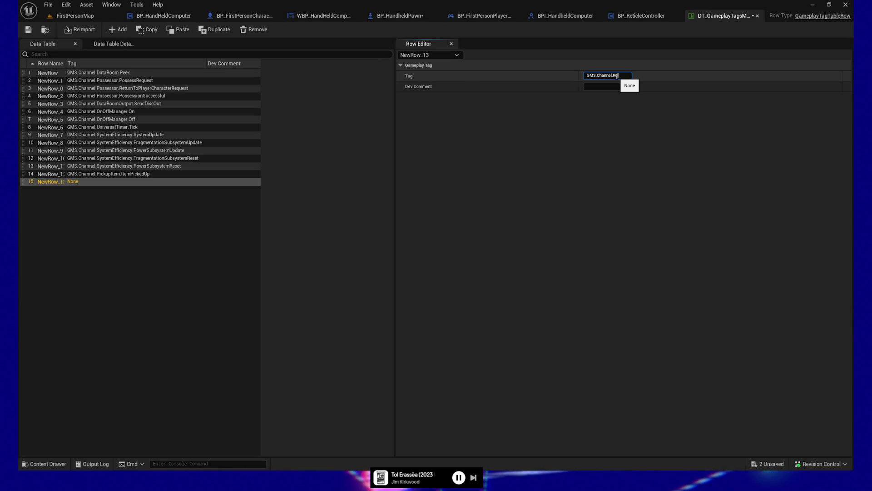
text(le)
key(Return)
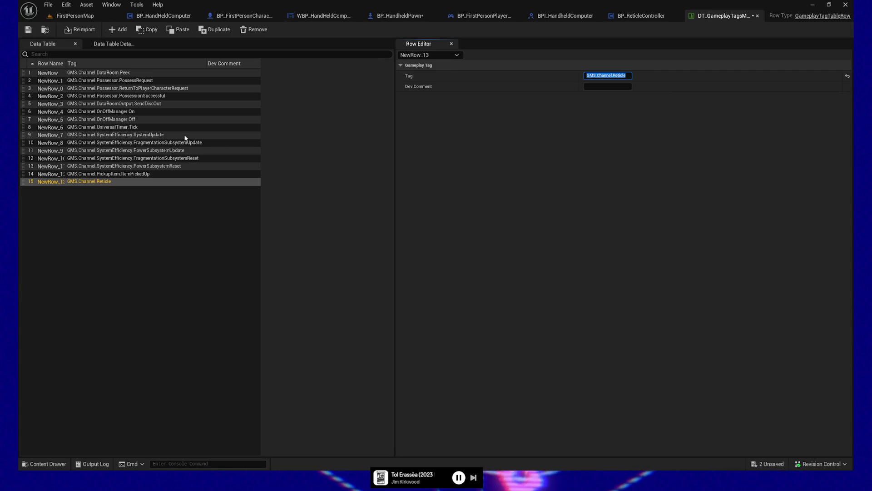
click(32, 29)
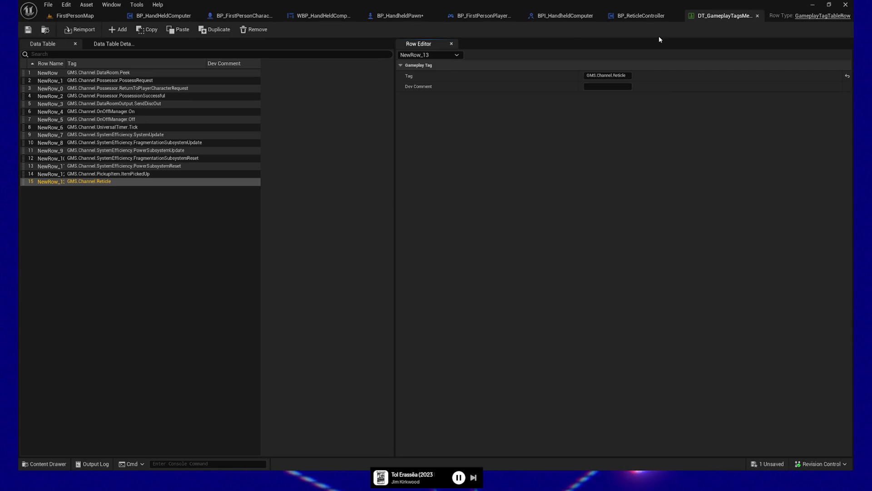
- In BP_ReticleController's Event Graph, attach a Listen for Gameplay Messages node to Event Begin Play
click(645, 16)
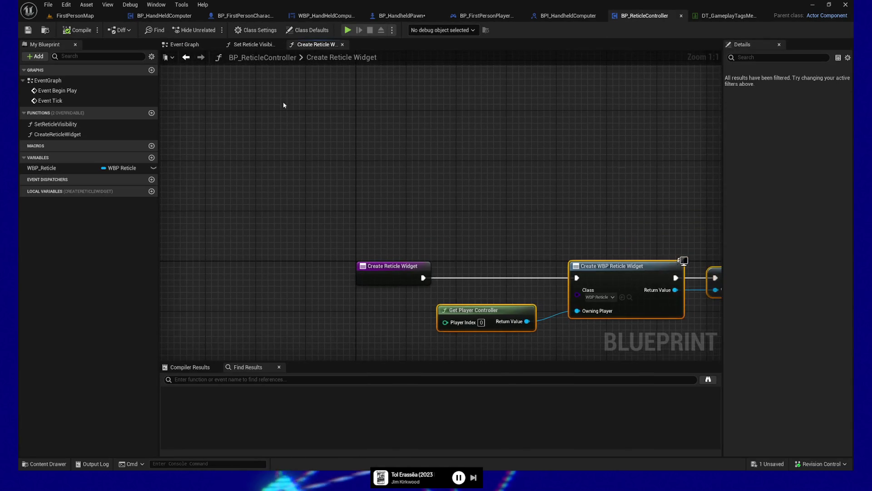
click(209, 45)
drag(351, 151, 343, 150)
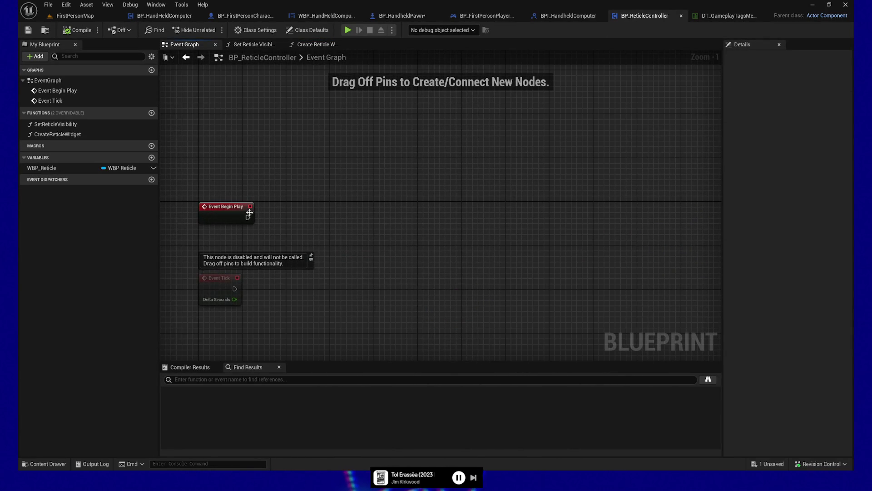
drag(379, 219, 379, 219)
text(listen for)
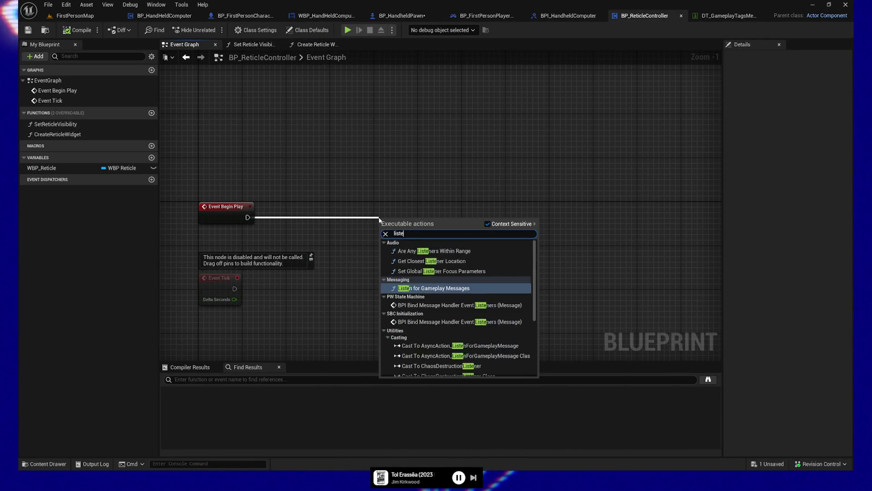
click(427, 250)
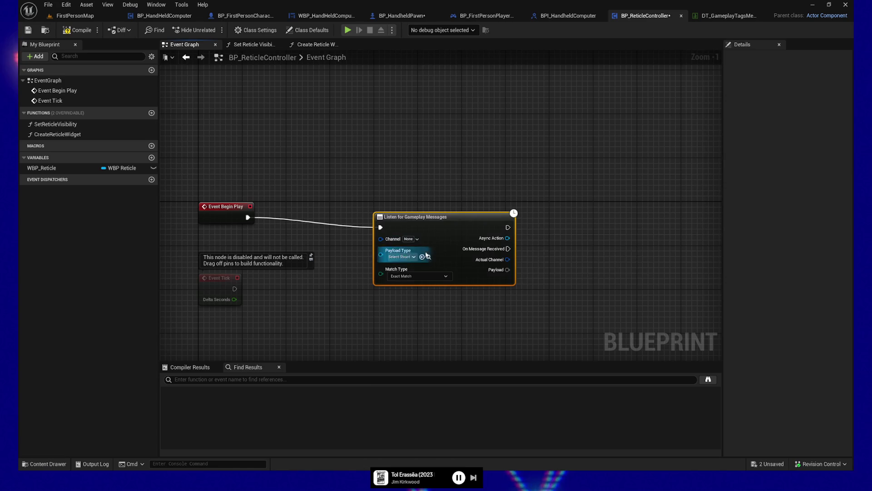
drag(440, 216, 531, 211)
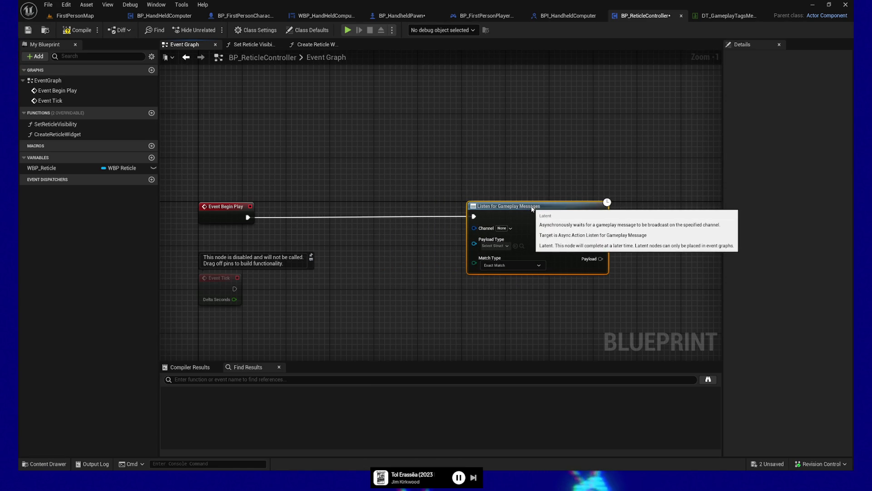
- Set the listener's Channel to GMS.Channel.Reticle and Payload Type to SGenericBroadcastMessage
click(511, 228)
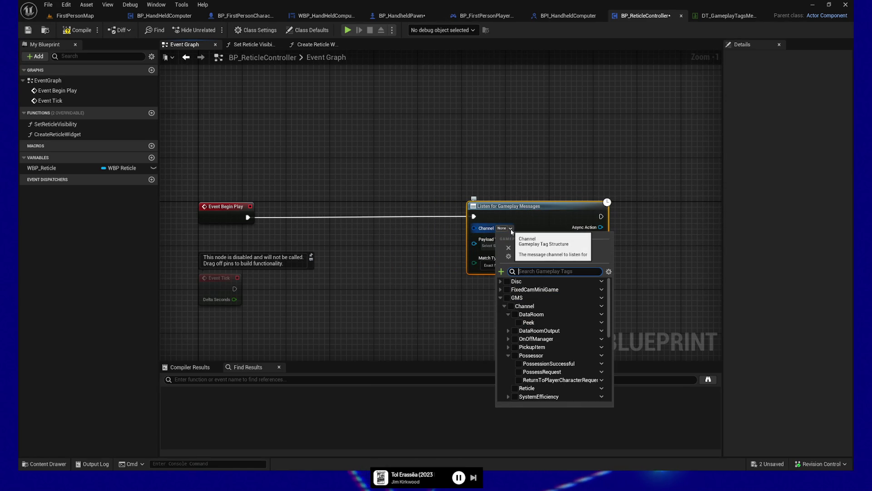
text(gms.)
text(reticle)
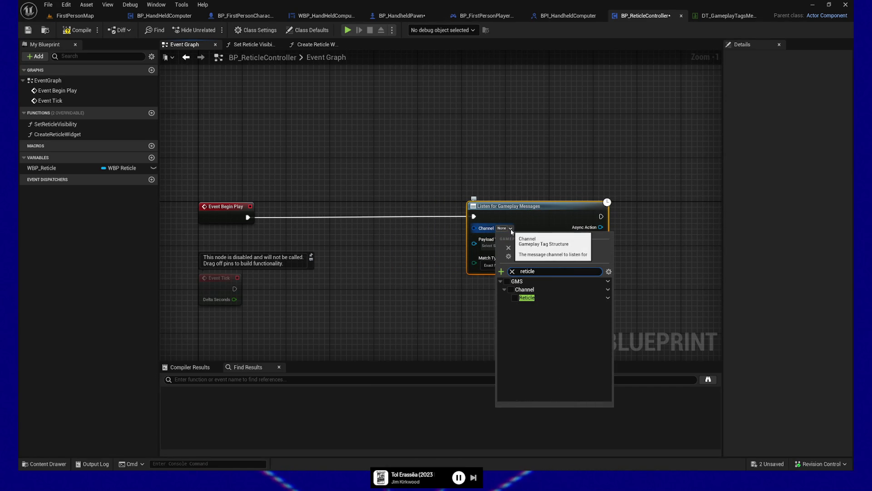
click(515, 299)
click(430, 251)
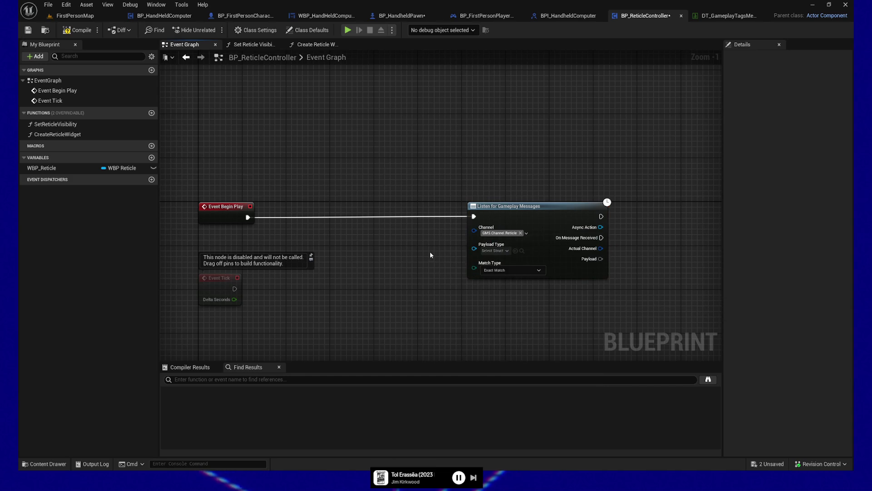
click(500, 251)
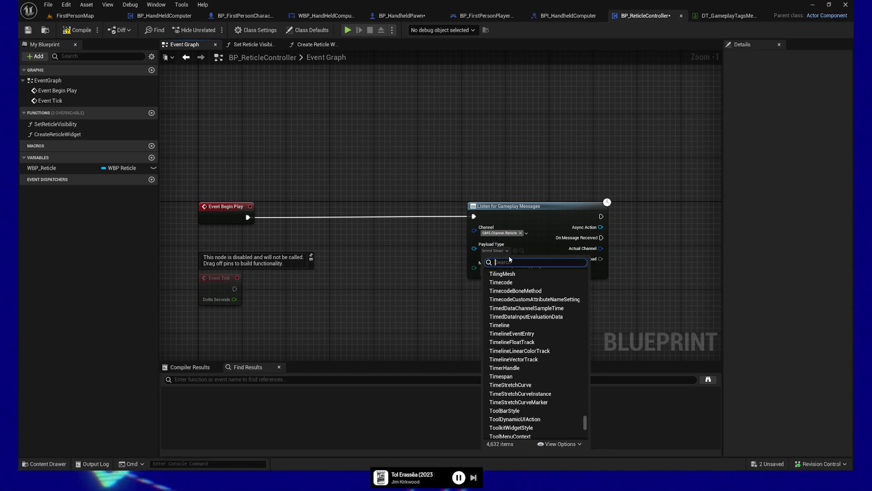
text(sgeneric)
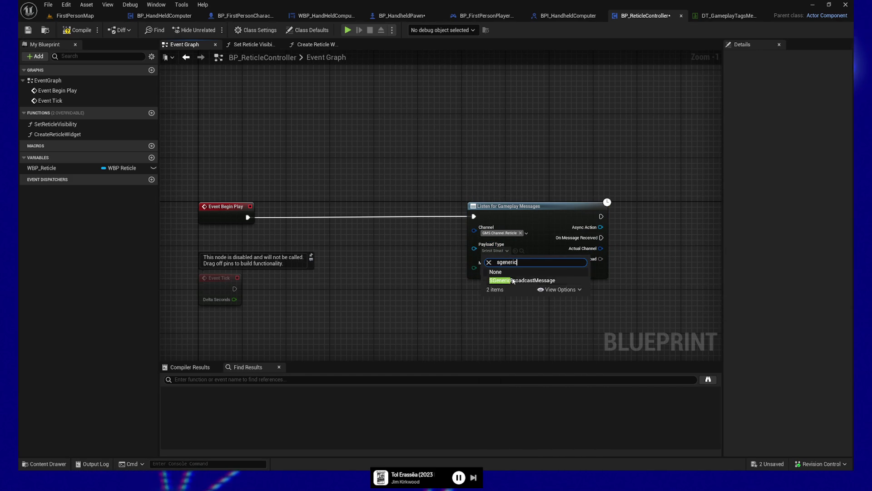
click(512, 280)
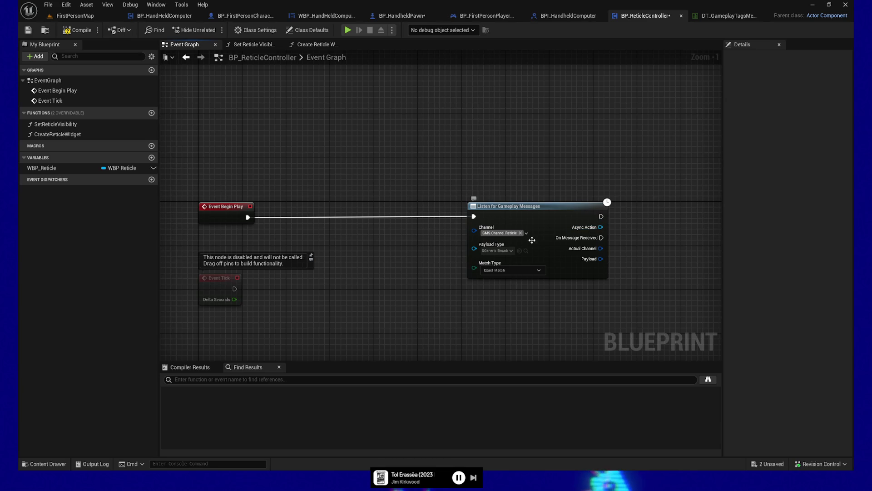
- Save BP_ReticleController with the new Begin Play listener
mouse_move(222, 168)
mouse_down()
mouse_move(427, 226)
mouse_move(535, 239)
mouse_up()
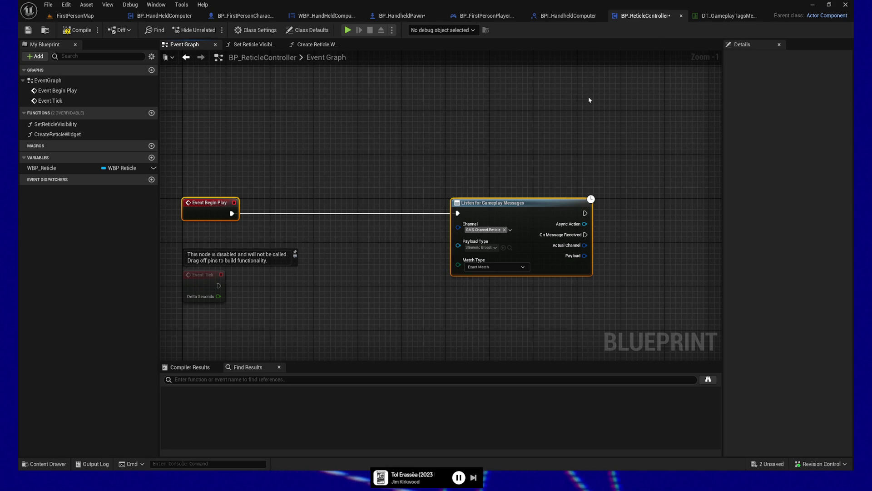
mouse_move(600, 140)
mouse_down()
mouse_move(561, 132)
mouse_move(598, 129)
mouse_up()
click(28, 30)
- Place a Set Reticle Visibility function call from My Blueprint beside the listener
drag(373, 146, 337, 143)
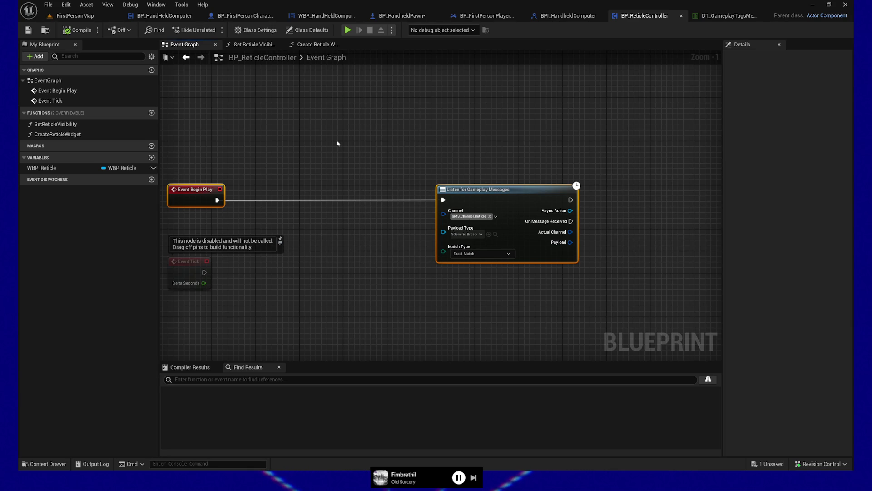
drag(529, 144, 507, 129)
drag(600, 224, 486, 230)
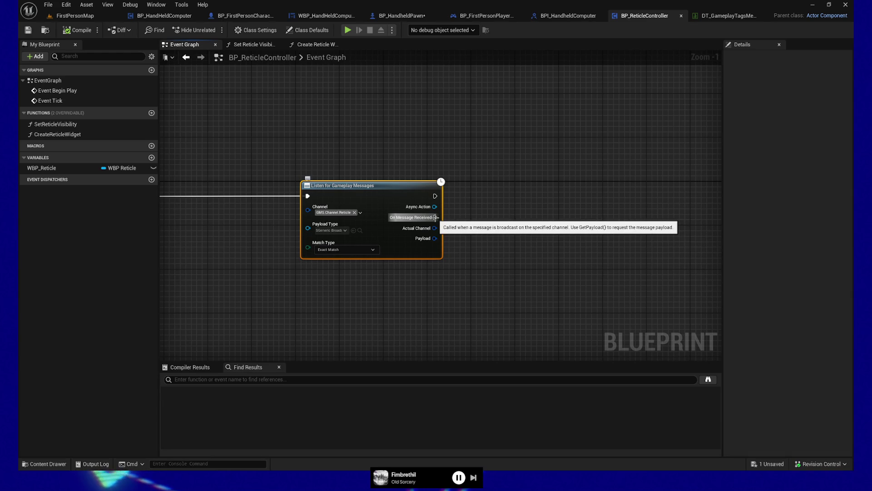
mouse_move(434, 217)
mouse_down()
mouse_move(507, 209)
mouse_move(494, 215)
mouse_up()
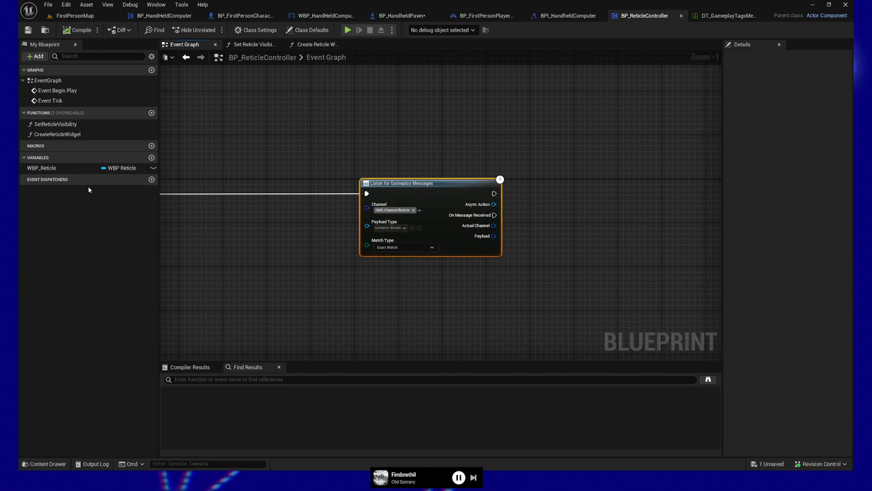
mouse_move(58, 125)
mouse_down()
mouse_move(527, 197)
mouse_move(560, 214)
mouse_up()
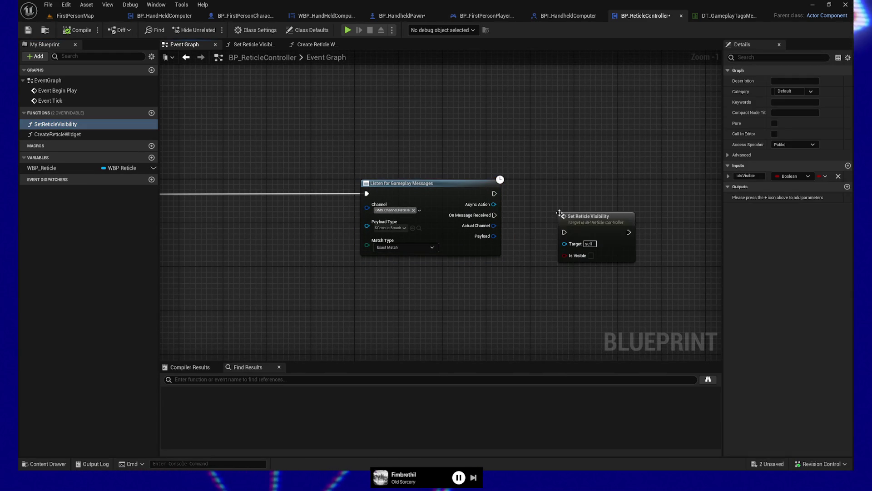
- Run Set Reticle Visibility on message received, splitting Payload and wiring Generic Bool to Is Visible
mouse_move(495, 215)
mouse_down()
mouse_move(565, 232)
mouse_move(610, 211)
mouse_up()
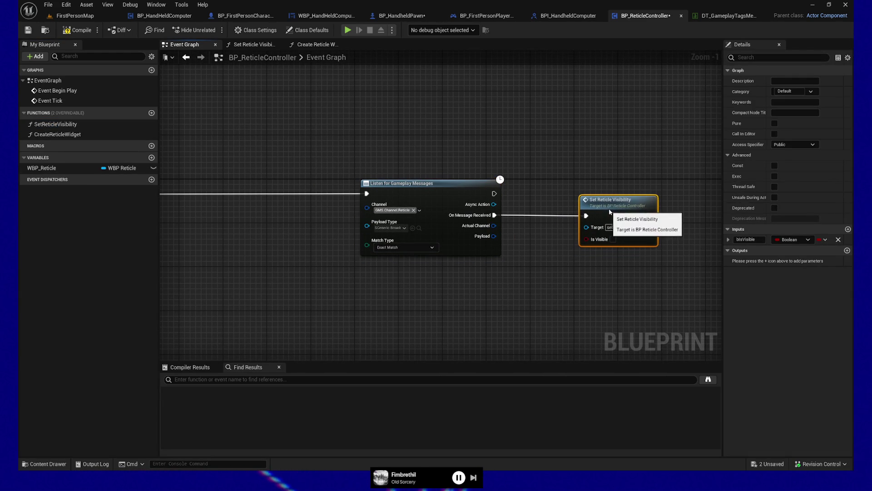
right_click(494, 236)
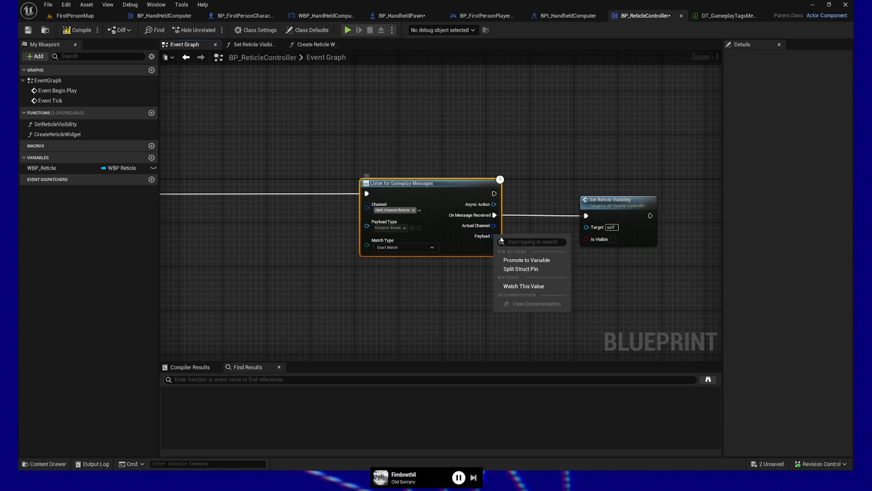
click(520, 268)
drag(494, 236, 586, 237)
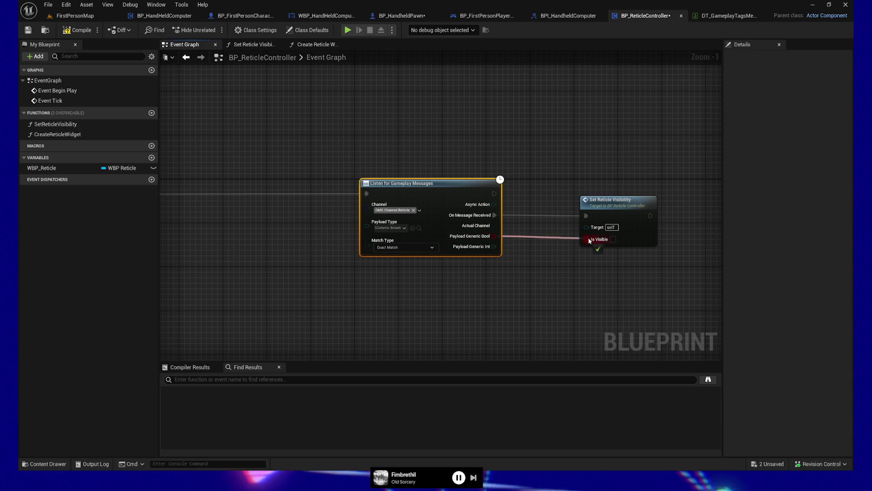
- Compile and save BP_ReticleController
click(74, 32)
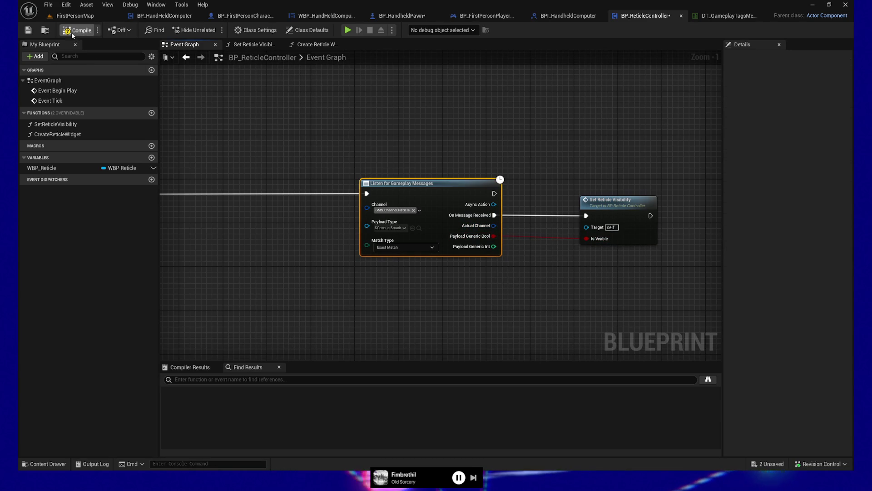
click(28, 30)
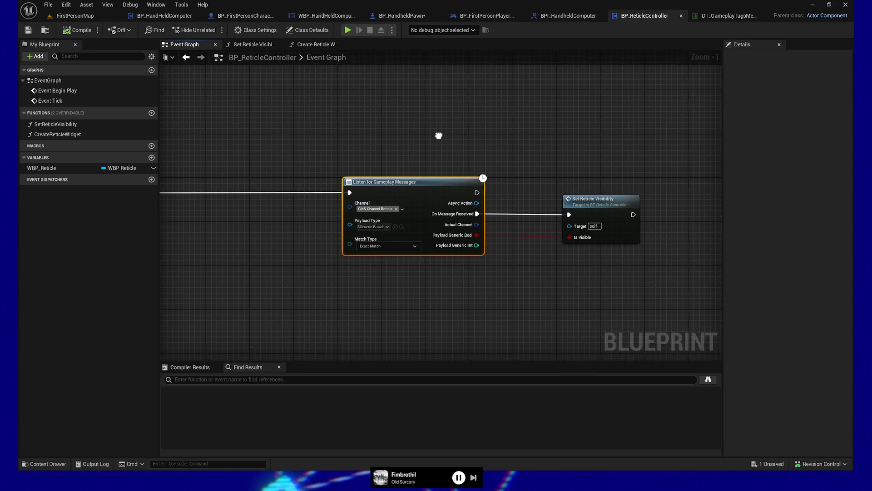
drag(468, 146, 654, 257)
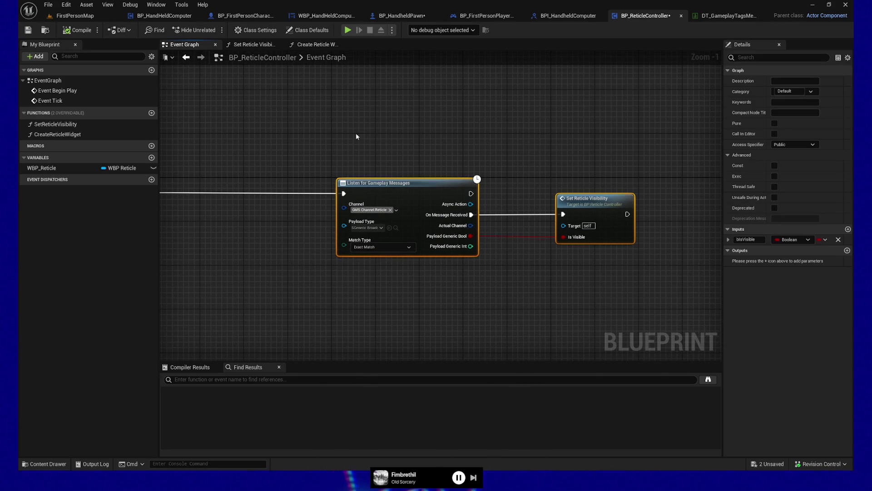
drag(402, 167, 578, 177)
drag(350, 130, 291, 130)
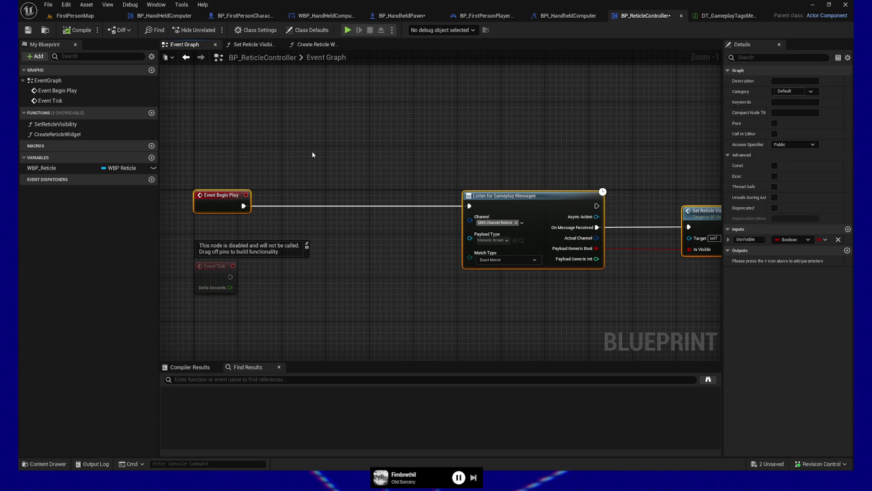
- Review the finished reticle message graph, then switch over to the BP_HandheldPawn Blueprint
drag(455, 295, 361, 291)
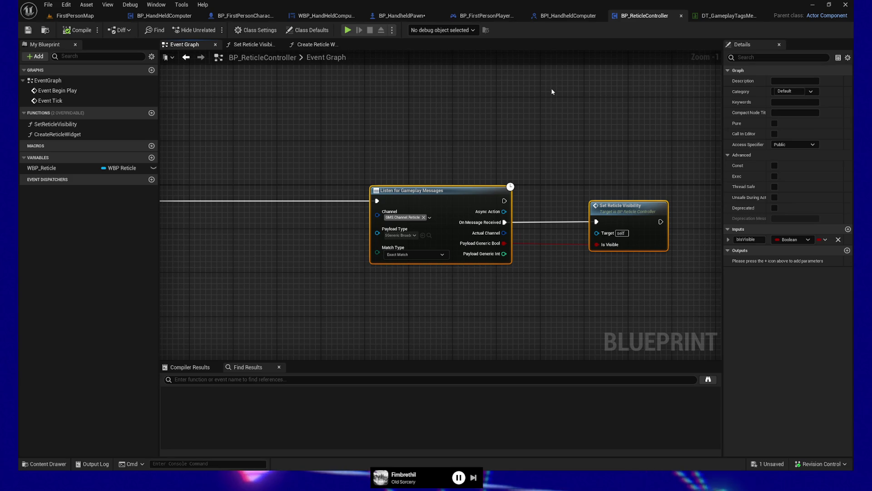
drag(493, 105, 491, 118)
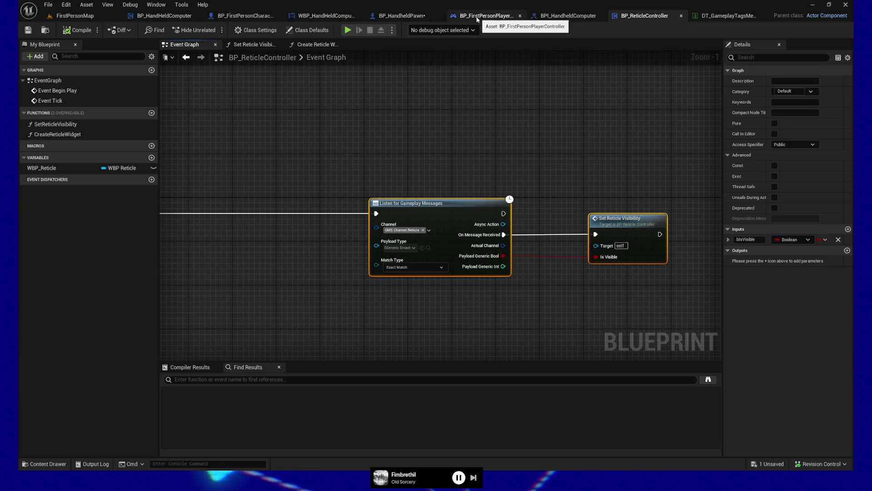
click(398, 18)
- Set the Broadcast Message node's Channel to the GMS.Channel.Reticle tag
drag(356, 249, 403, 117)
mouse_move(210, 151)
mouse_down()
mouse_move(343, 253)
mouse_move(327, 262)
mouse_up()
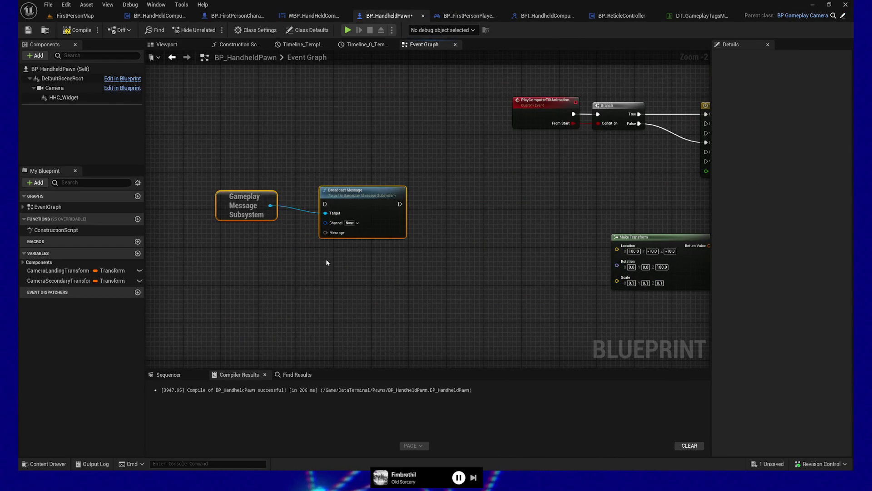
click(352, 222)
text(reticle)
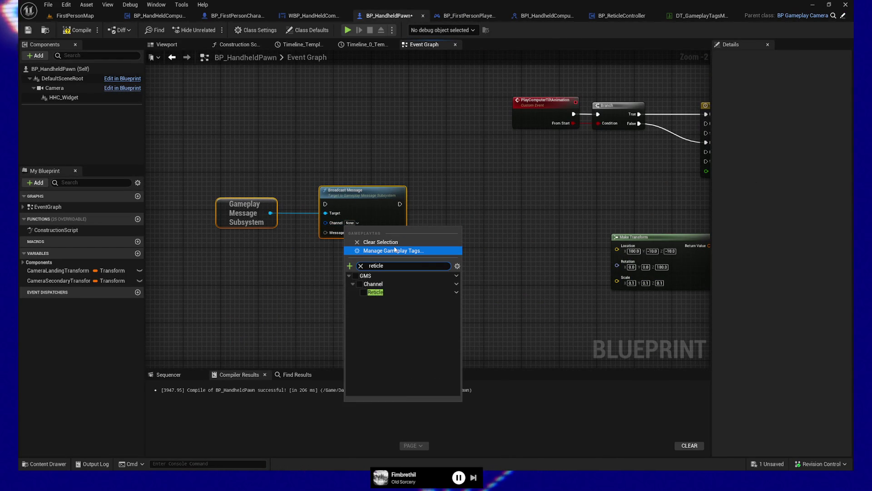
click(364, 292)
click(323, 235)
- Feed the Message input from a new Make SGenericBroadcastMessage node and move the three nodes together
drag(322, 235, 276, 262)
text(make sgeneri)
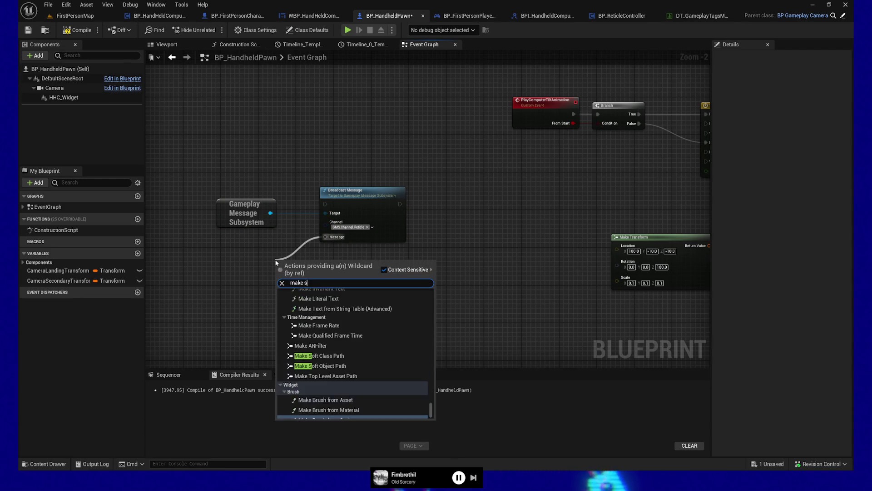
click(318, 308)
drag(248, 240, 262, 235)
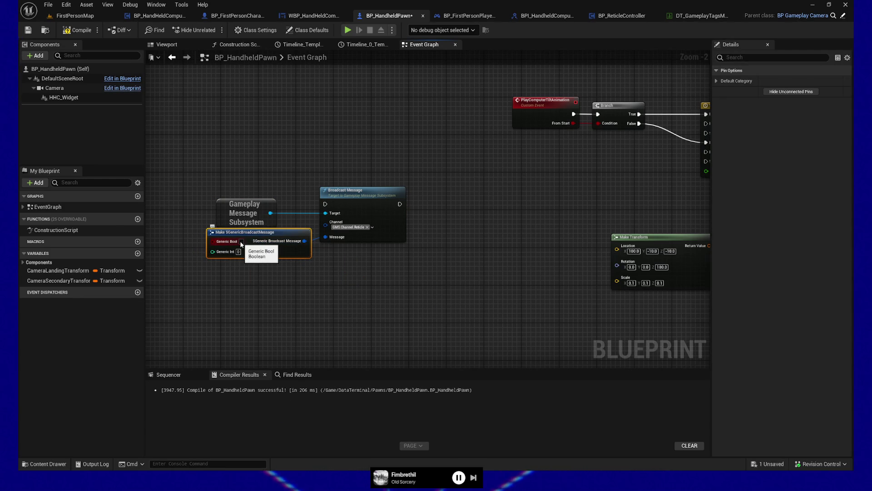
drag(197, 154, 400, 288)
drag(380, 191, 402, 138)
drag(510, 189, 312, 363)
scroll(312, 364, down, 2)
mouse_move(333, 327)
mouse_down()
mouse_move(356, 302)
mouse_move(508, 337)
mouse_up()
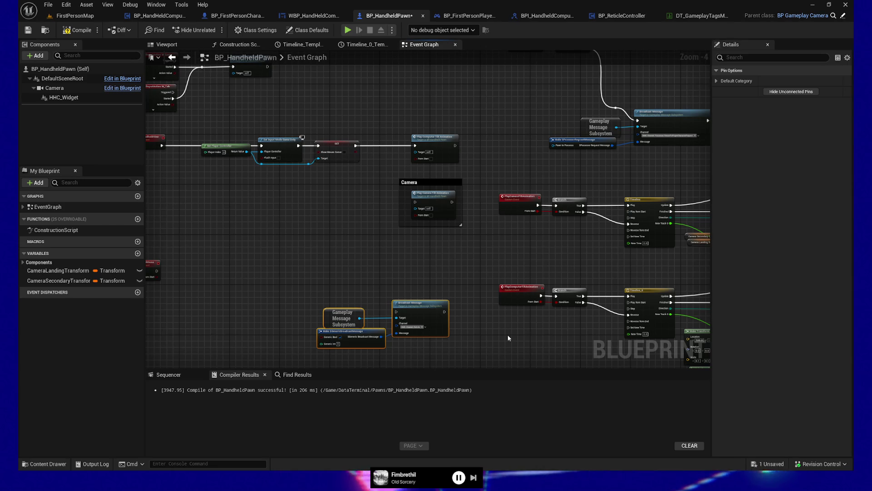
- Move the three message nodes up above the ComputerTiltDone Branch and Set Hidden in Game
drag(354, 252, 513, 237)
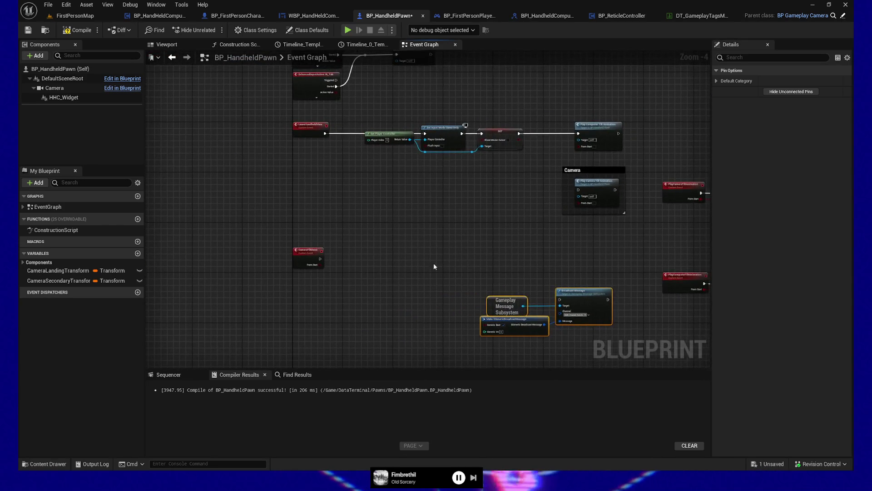
scroll(375, 284, up, 4)
scroll(582, 222, down, 3)
mouse_move(559, 215)
mouse_down()
mouse_move(446, 385)
mouse_move(403, 172)
mouse_move(614, 335)
mouse_up()
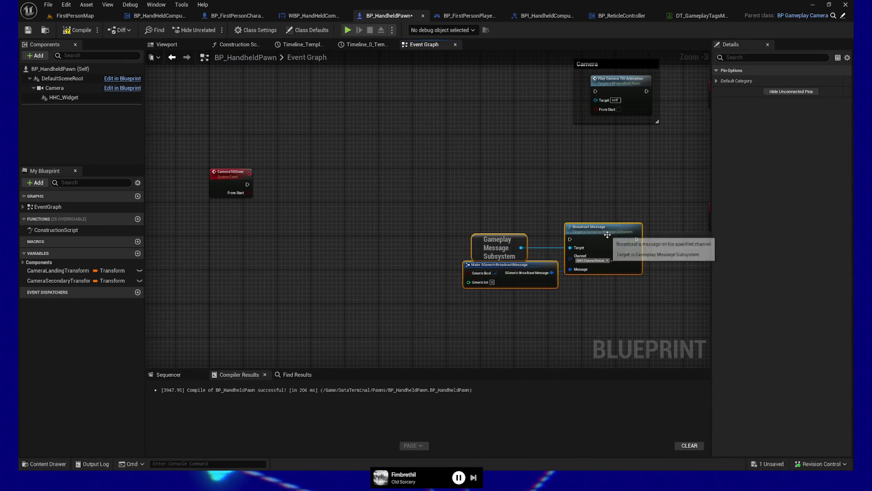
drag(604, 228, 513, 172)
drag(450, 116, 411, 273)
mouse_move(466, 331)
mouse_down()
mouse_move(434, 249)
mouse_move(449, 305)
mouse_up()
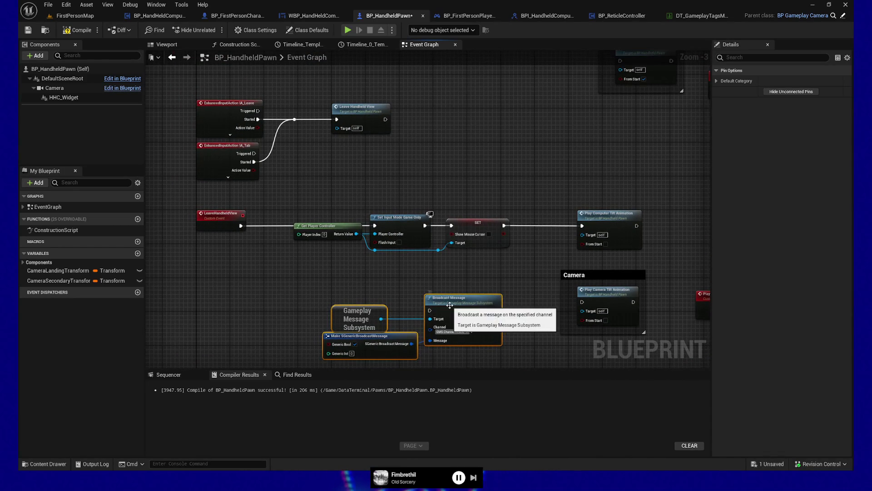
mouse_move(454, 173)
mouse_down()
mouse_move(434, 182)
mouse_move(346, 179)
mouse_move(442, 232)
mouse_move(555, 195)
mouse_move(404, 154)
mouse_move(411, 177)
mouse_up()
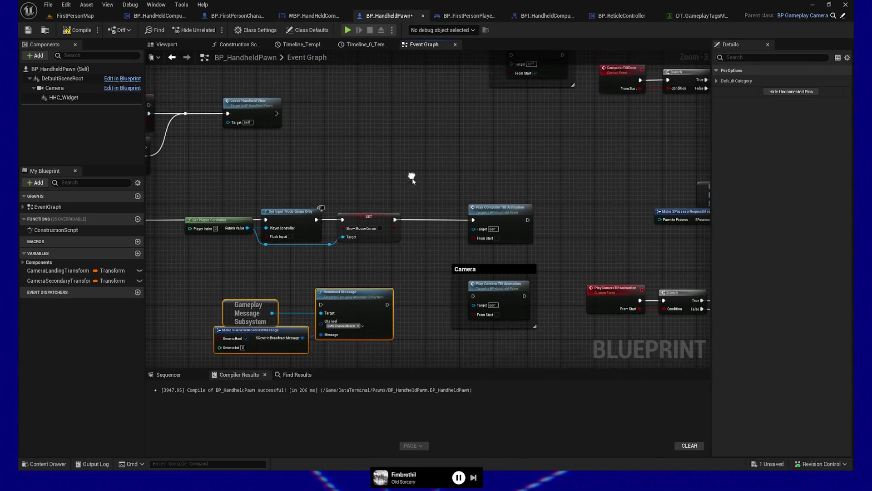
mouse_move(352, 291)
mouse_down()
mouse_move(446, 138)
mouse_move(475, 130)
mouse_up()
mouse_move(584, 154)
mouse_down()
mouse_move(578, 164)
mouse_move(464, 177)
mouse_move(452, 165)
mouse_up()
drag(365, 166, 408, 166)
drag(501, 142, 375, 225)
drag(246, 233, 289, 228)
mouse_move(568, 194)
mouse_down()
mouse_move(559, 249)
mouse_move(663, 248)
mouse_up()
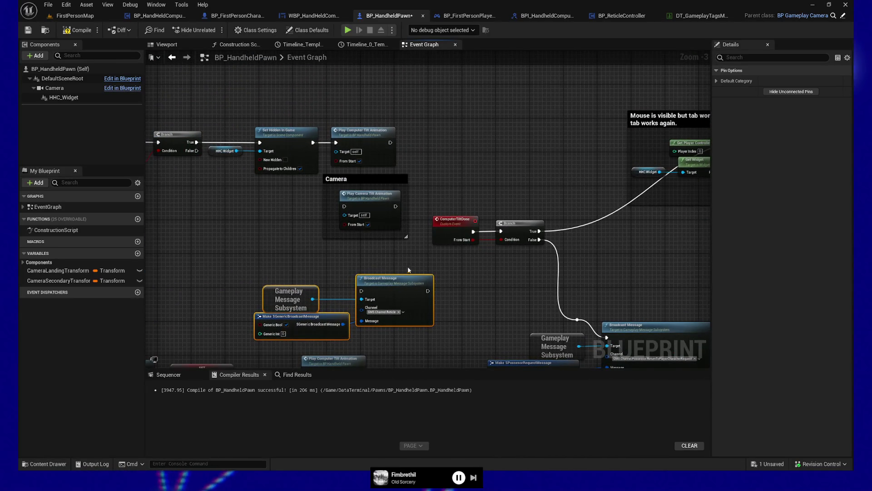
mouse_move(398, 286)
mouse_down()
mouse_move(412, 125)
mouse_move(465, 71)
mouse_up()
drag(458, 144, 548, 259)
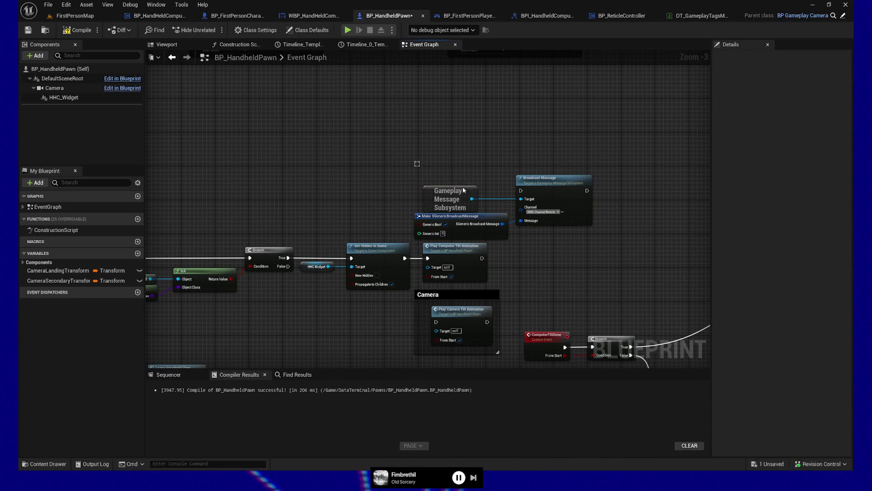
mouse_move(559, 183)
mouse_down()
mouse_move(436, 159)
mouse_move(364, 171)
mouse_up()
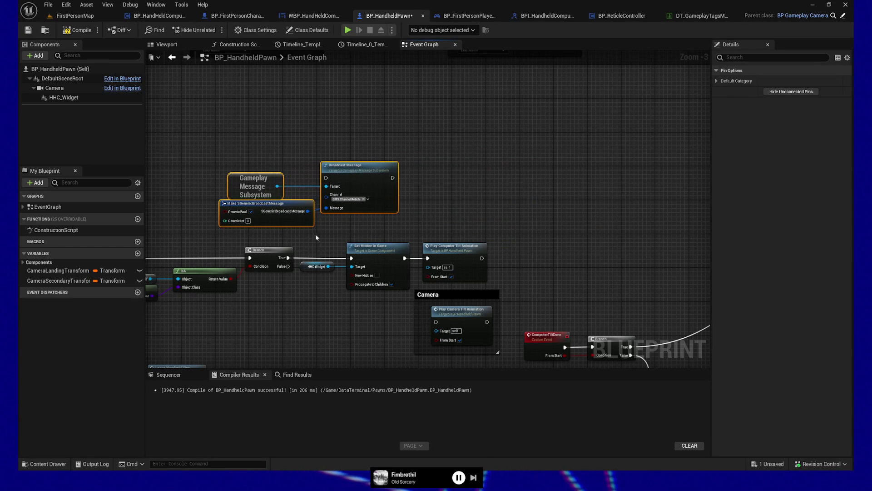
- Wire Branch True through the broadcast into Set Hidden in Game, then undo those links
drag(285, 258, 326, 178)
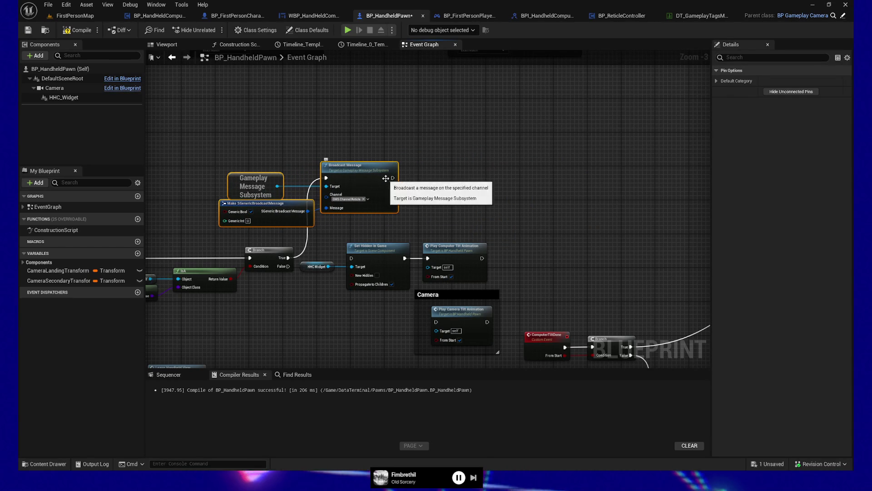
drag(392, 177, 351, 258)
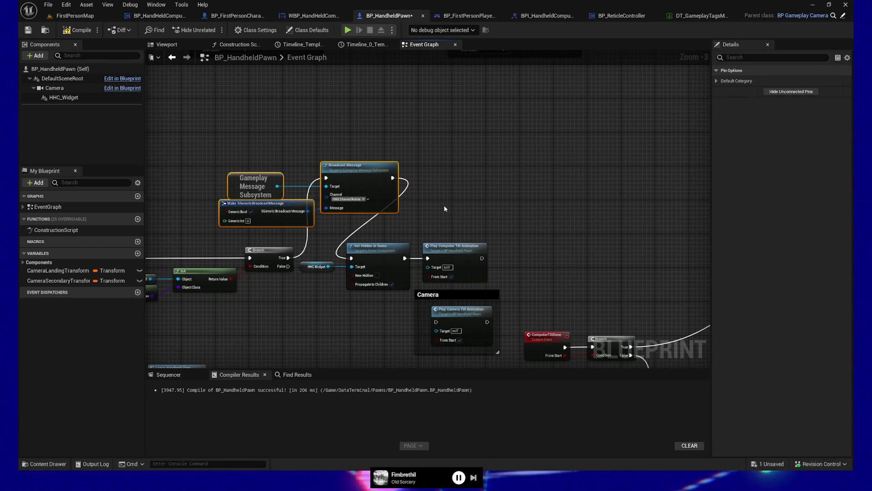
drag(466, 201, 467, 187)
key(ctrl+z)
key(ctrl+z)
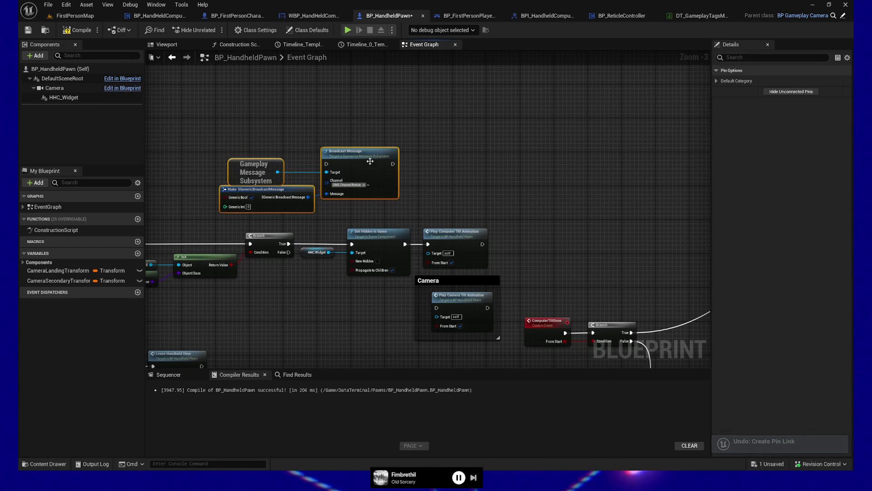
- Reposition the message group so it sits just above the Branch
drag(370, 156, 586, 146)
drag(628, 225, 223, 147)
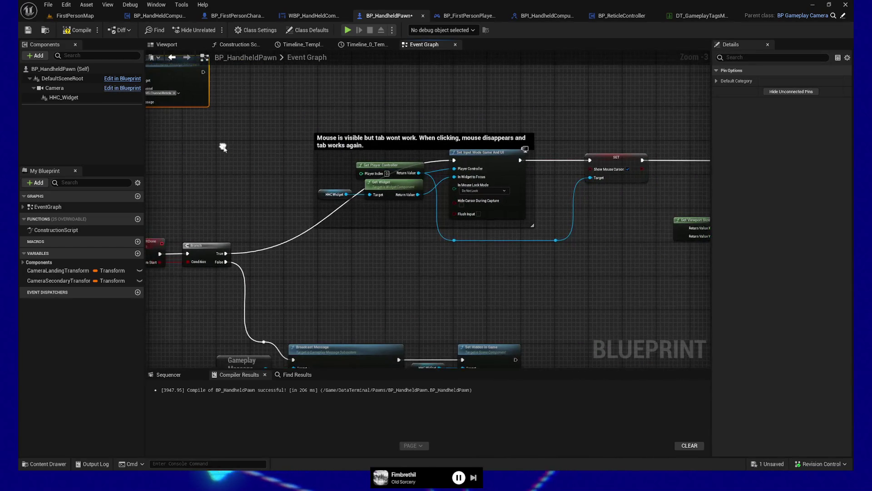
drag(282, 97, 291, 161)
drag(182, 137, 405, 150)
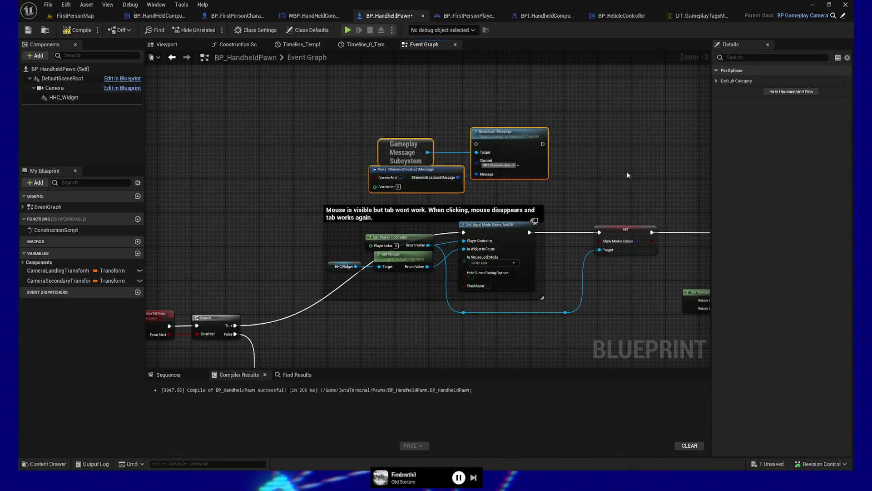
drag(631, 167, 474, 135)
mouse_move(350, 101)
mouse_down()
mouse_move(583, 105)
mouse_move(296, 108)
mouse_up()
drag(318, 136, 650, 145)
drag(540, 95, 300, 96)
drag(434, 154, 451, 170)
drag(333, 167, 367, 184)
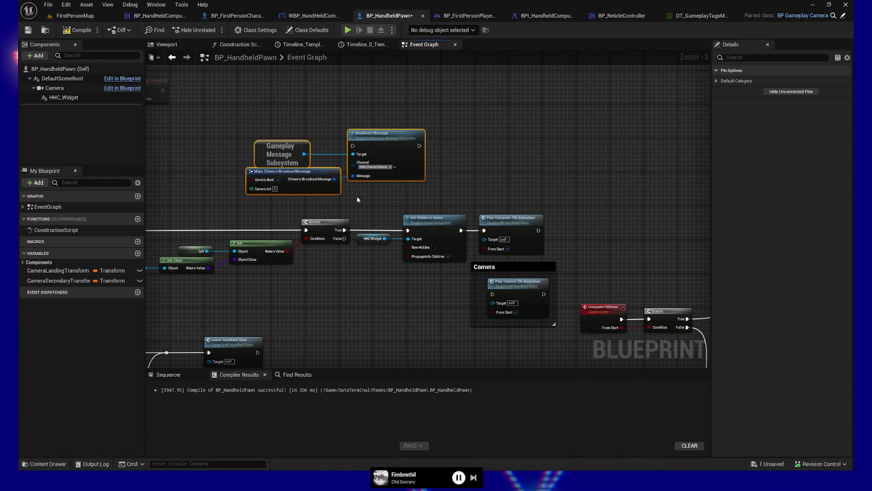
- Connect Branch True → Broadcast Message → Set Hidden in Game
drag(342, 230, 353, 146)
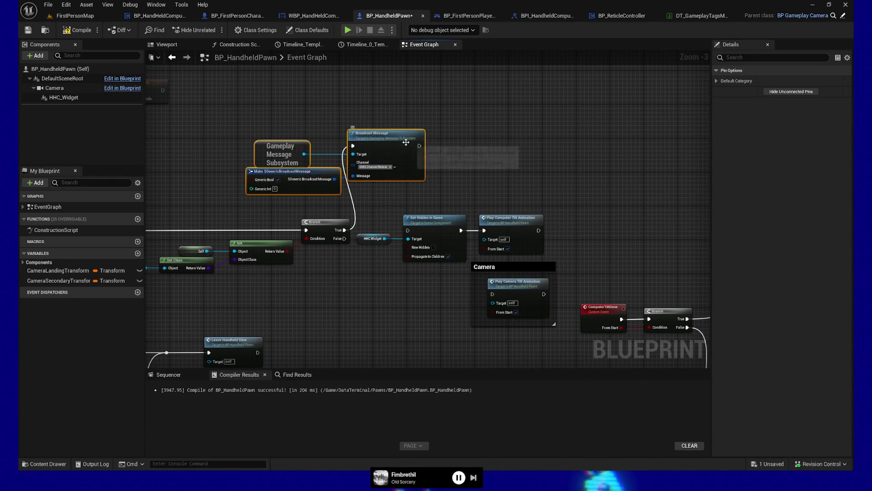
drag(419, 146, 412, 230)
drag(378, 148, 371, 164)
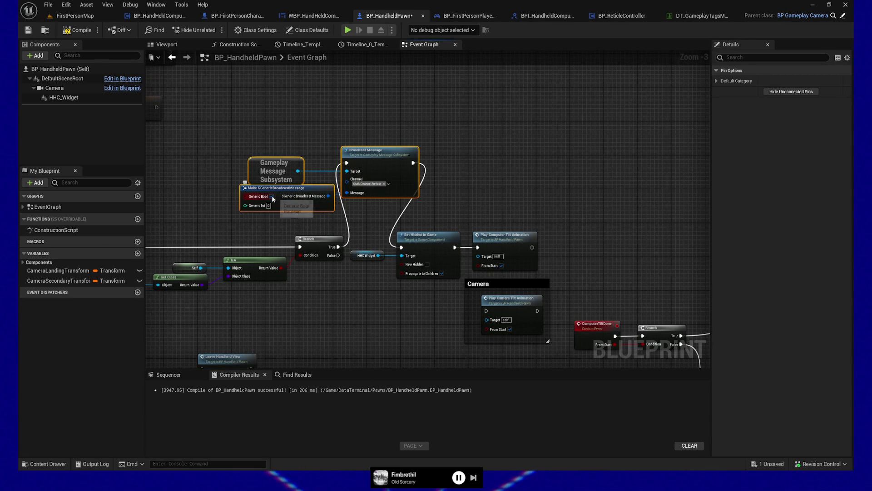
- Check the other Reticle broadcast nodes, then compile and save BP_HandheldPawn
mouse_move(271, 196)
mouse_down()
mouse_move(461, 131)
mouse_move(468, 140)
mouse_move(578, 140)
mouse_move(511, 217)
mouse_move(537, 209)
mouse_move(387, 195)
mouse_up()
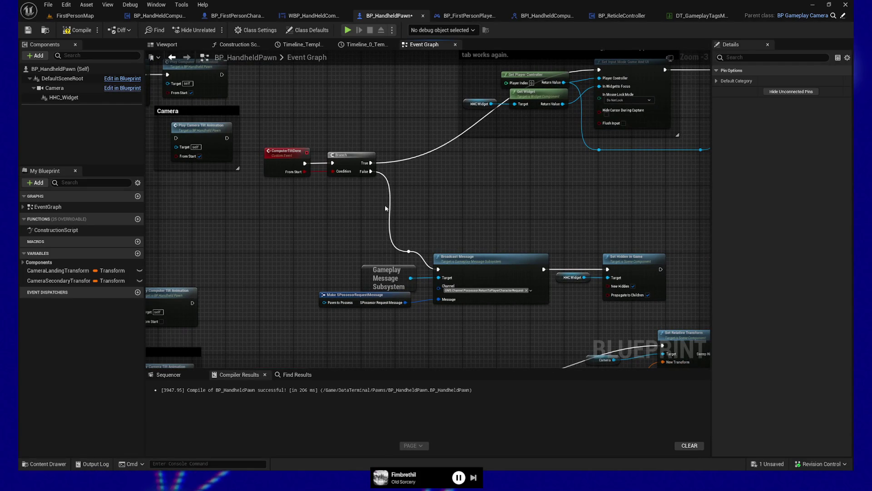
drag(394, 239, 121, 166)
mouse_move(627, 241)
mouse_down()
mouse_move(400, 197)
mouse_move(574, 190)
mouse_up()
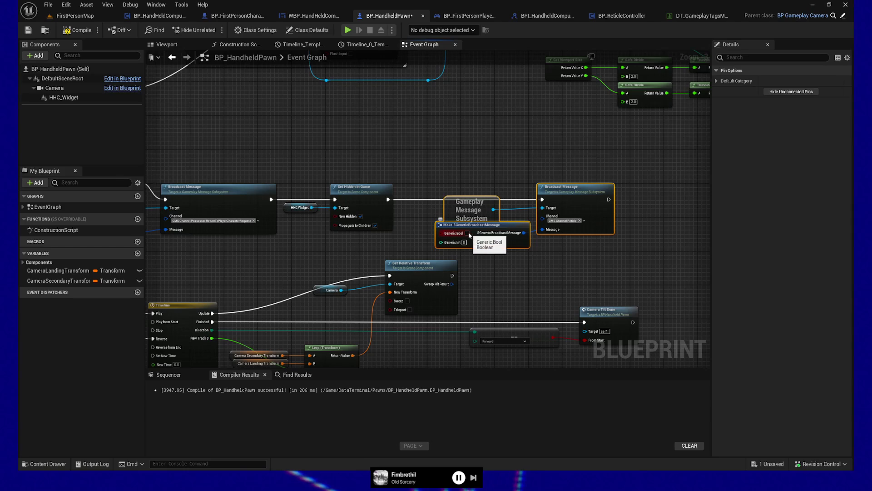
drag(318, 151, 191, 101)
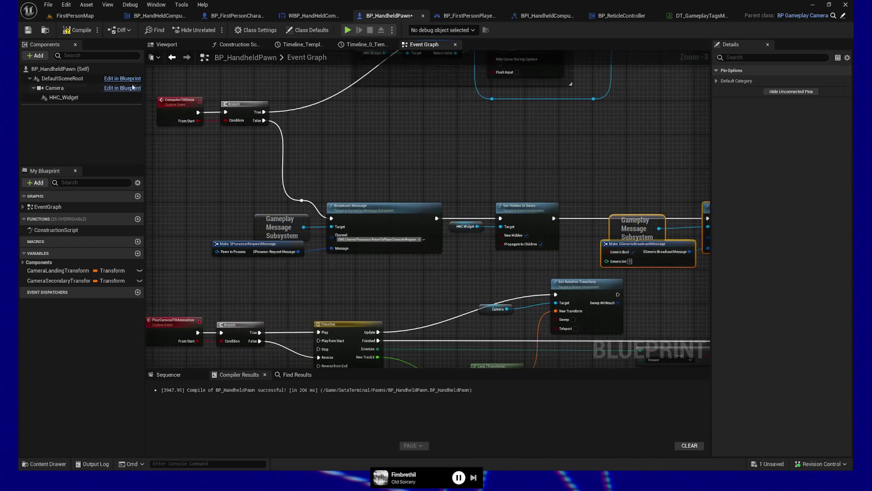
click(76, 28)
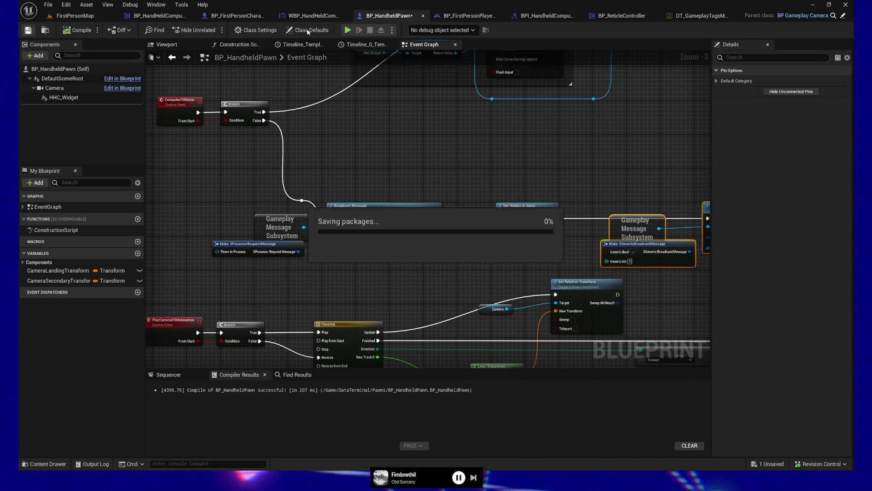
- Launch the game preview, walk to the desk terminal and test opening its screen
click(348, 30)
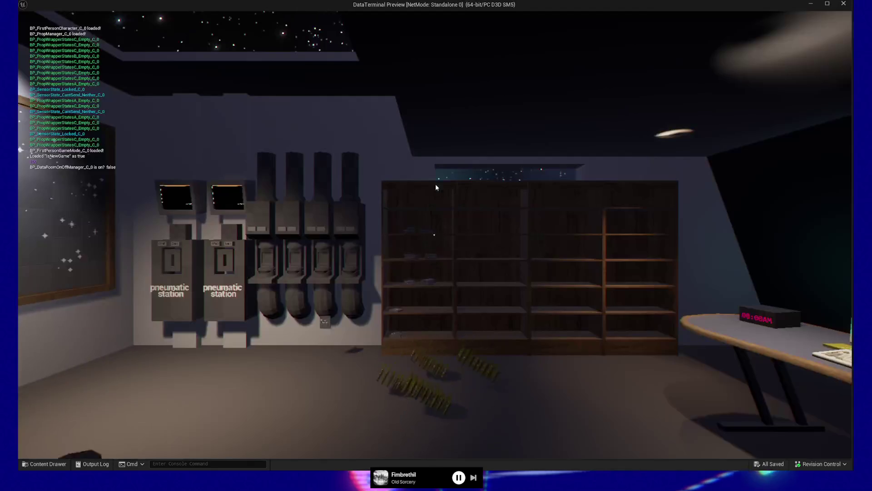
key(w)
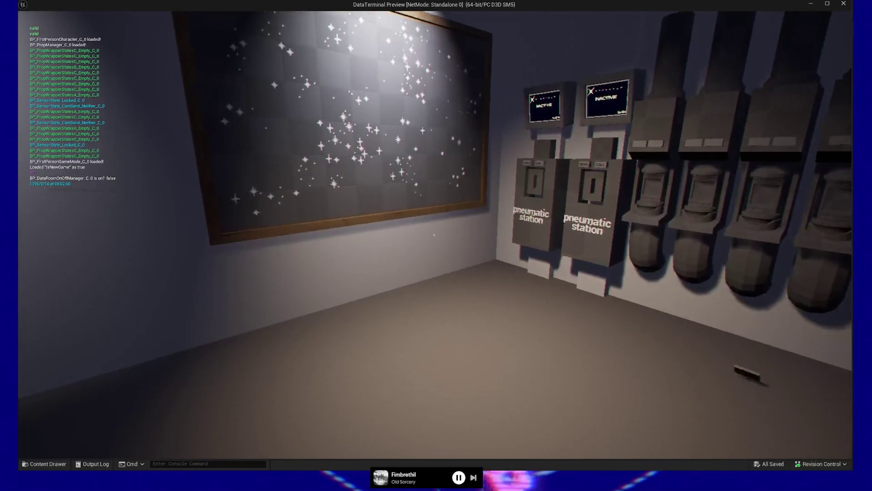
key(e)
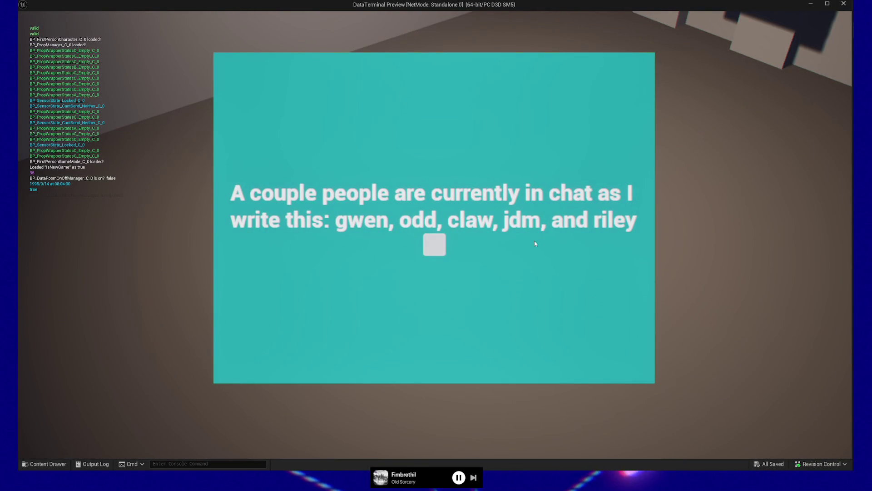
key(Escape)
key(e)
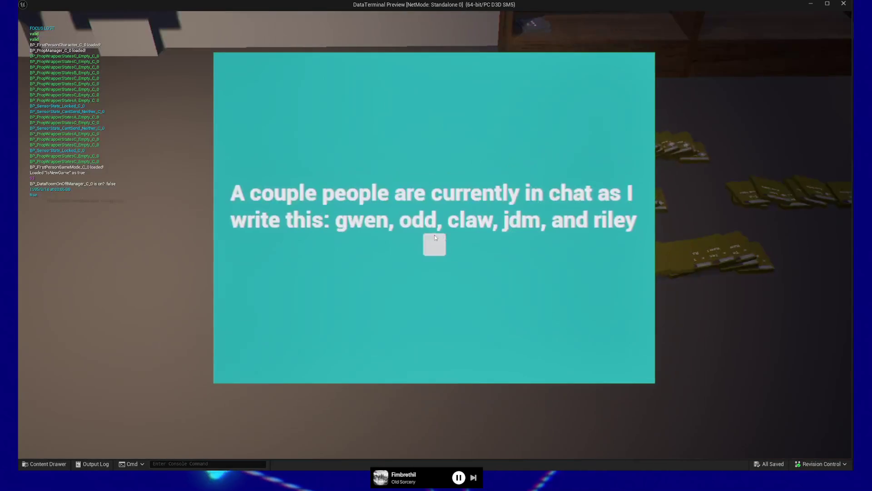
key(Escape)
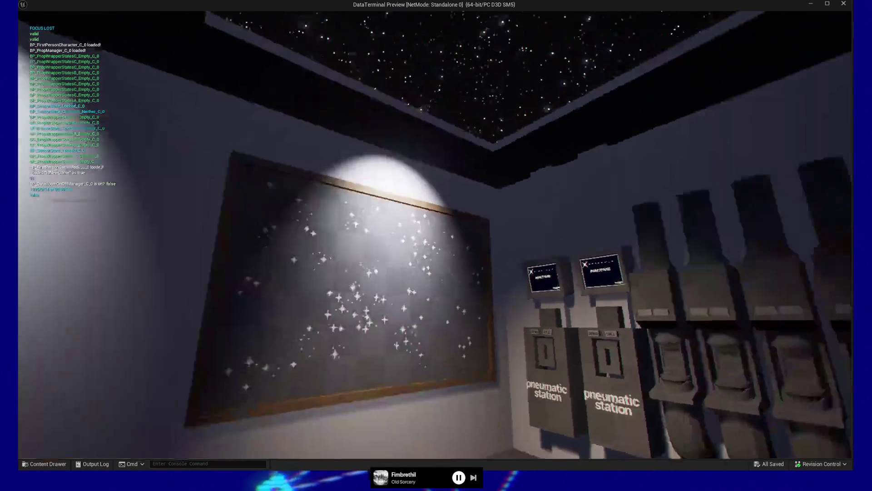
- Toggle the terminal repeatedly with E and Escape, ending with the teal chat-note screen open
key(e)
key(Escape)
key(e)
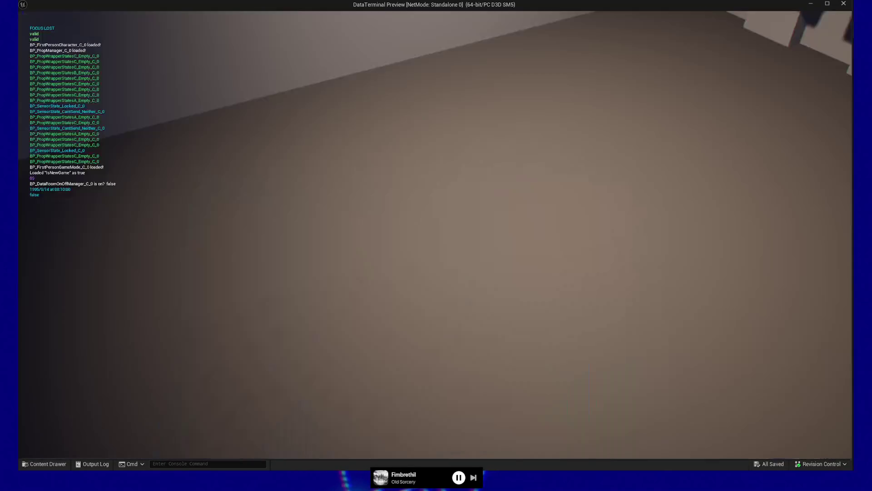
key(Escape)
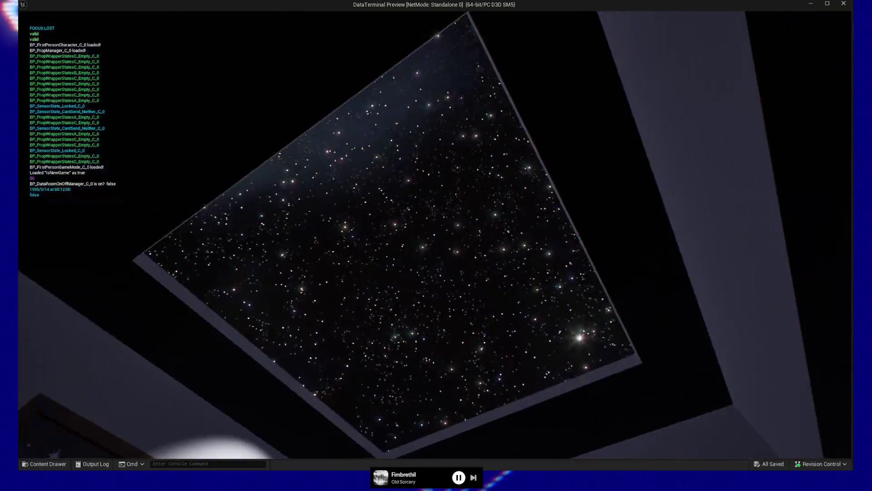
key(e)
key(Escape)
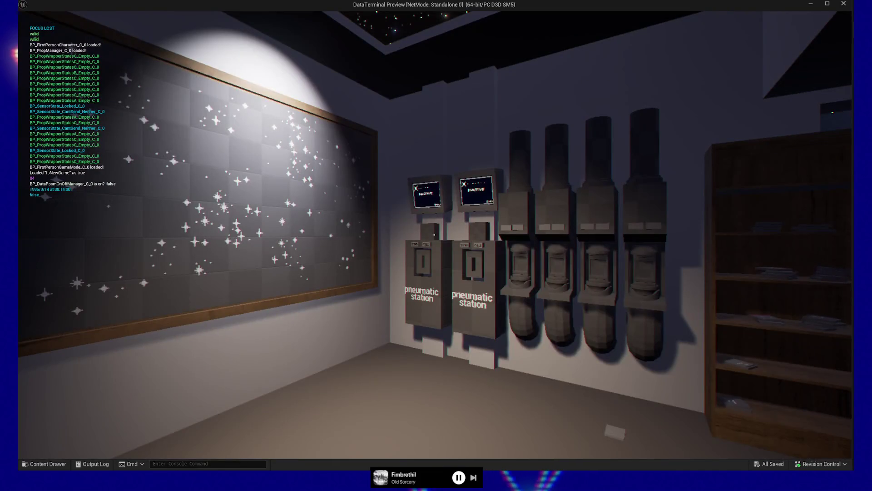
key(e)
key(Escape)
key(e)
key(Escape)
key(e)
key(Escape)
key(e)
key(Escape)
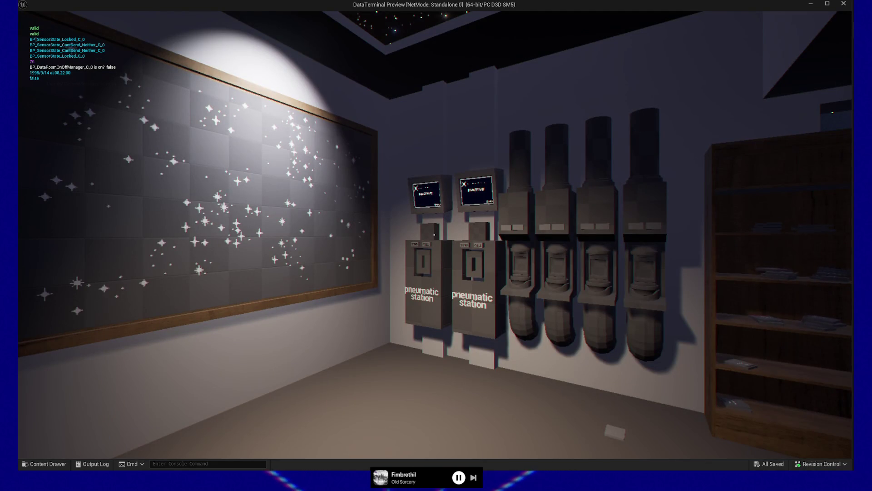
key(e)
key(Escape)
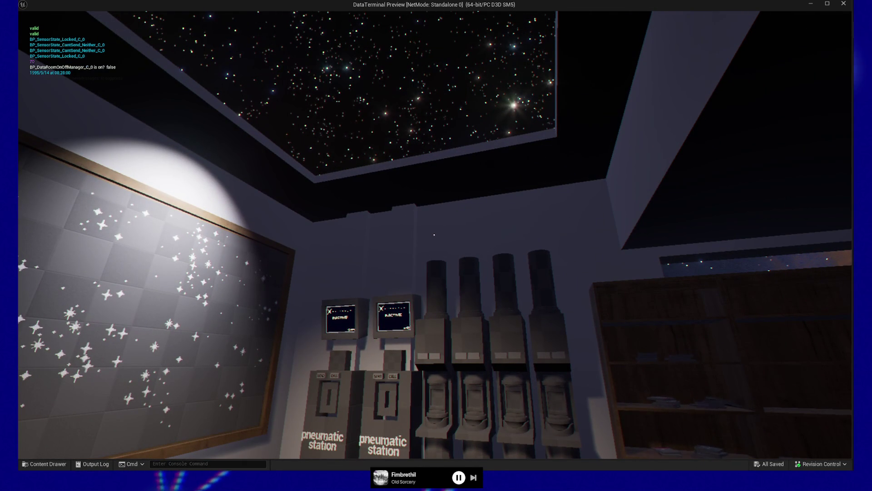
key(e)
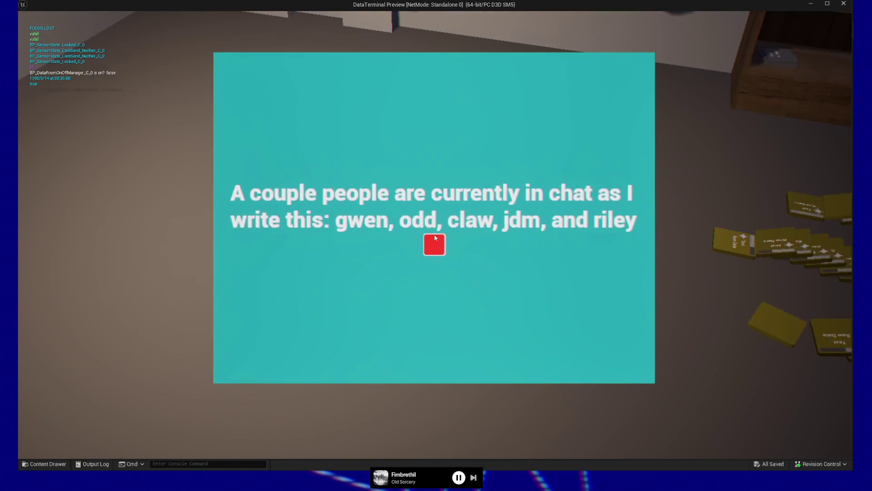
- Close and reopen the chat-note screen several times using the terminal's red button
click(435, 237)
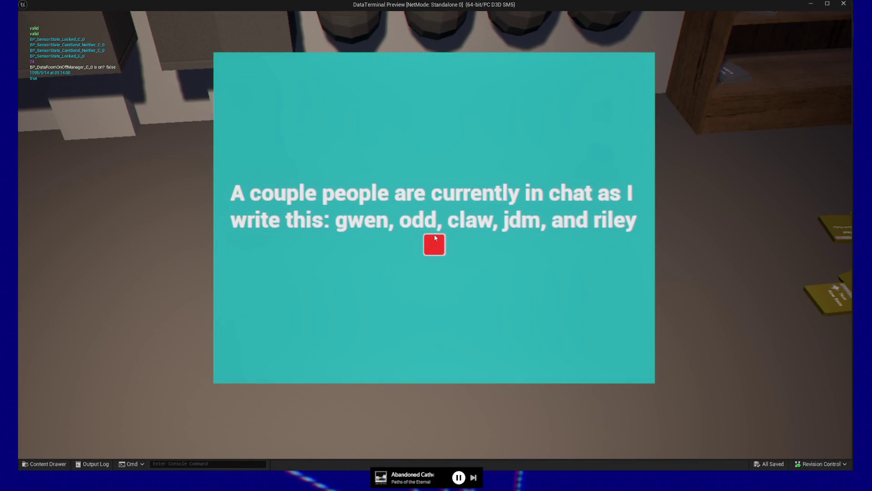
click(435, 237)
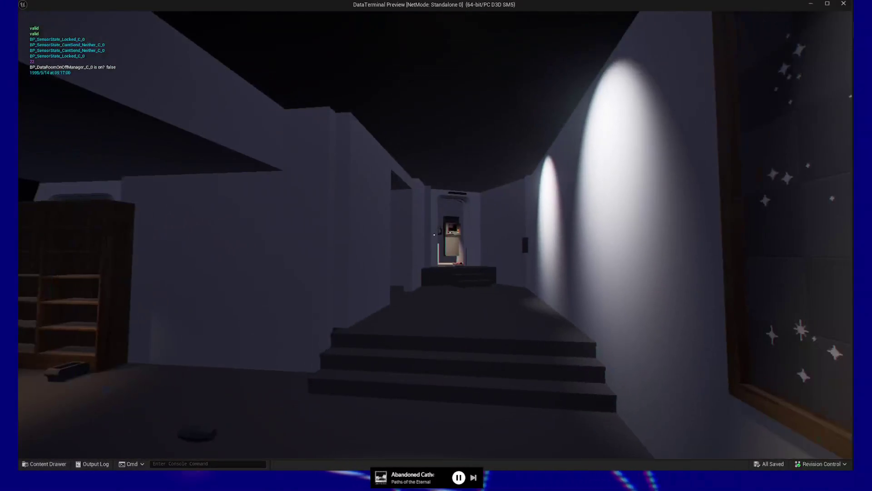
click(434, 235)
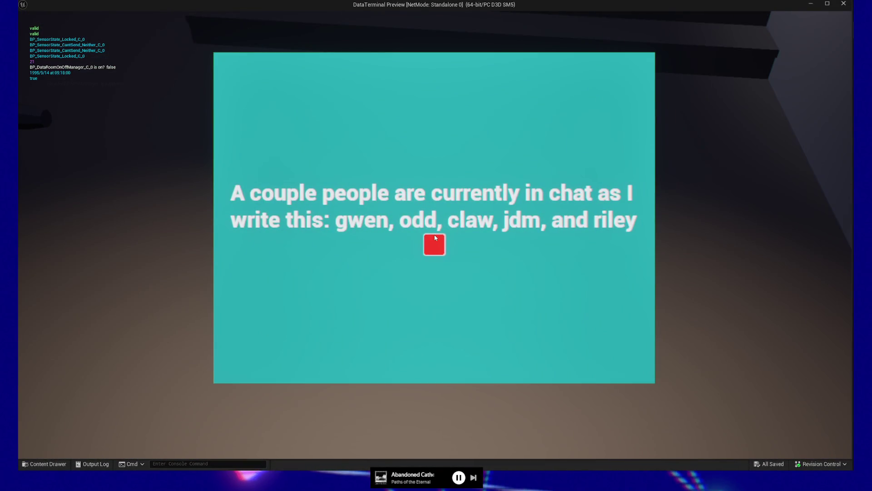
click(435, 237)
click(434, 237)
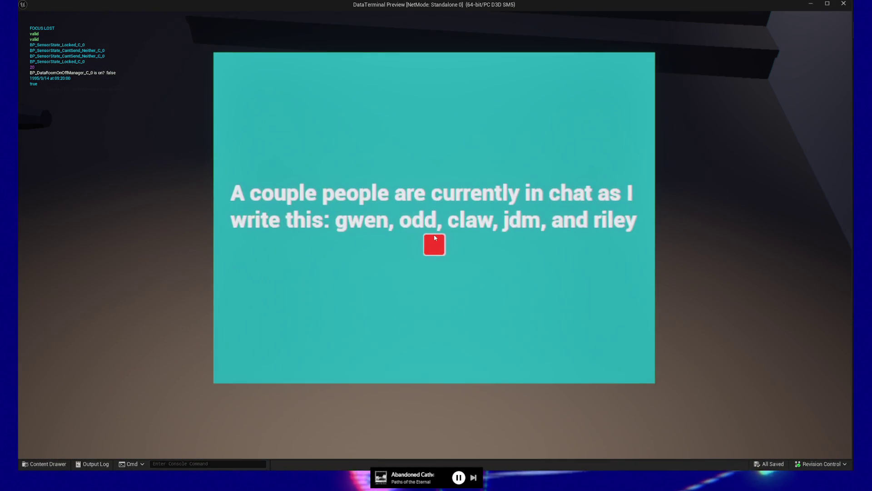
click(435, 237)
click(435, 237)
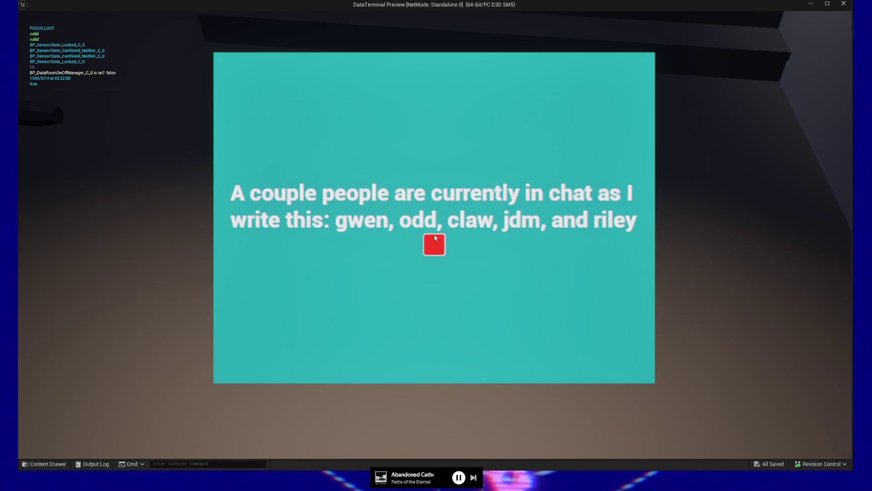
click(435, 237)
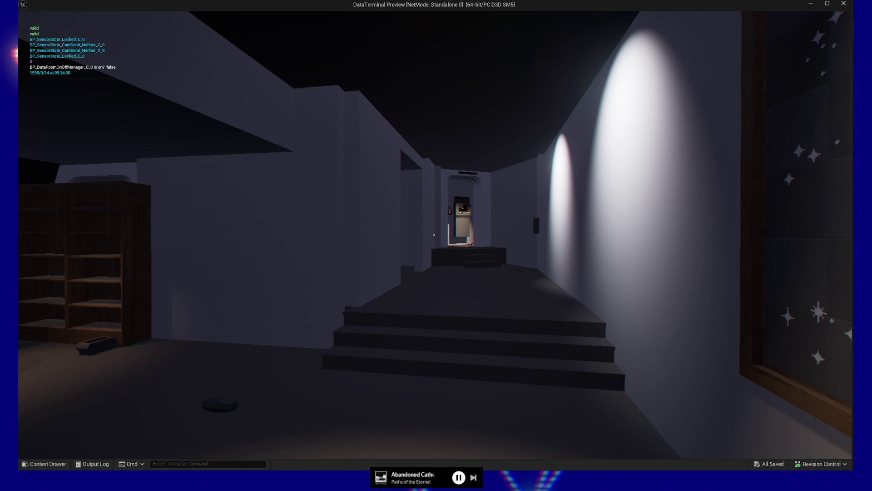
- Toggle the chat screen a few more times, then pause and quit the game preview
click(435, 235)
click(434, 241)
click(434, 234)
click(435, 237)
click(434, 234)
click(434, 240)
click(435, 235)
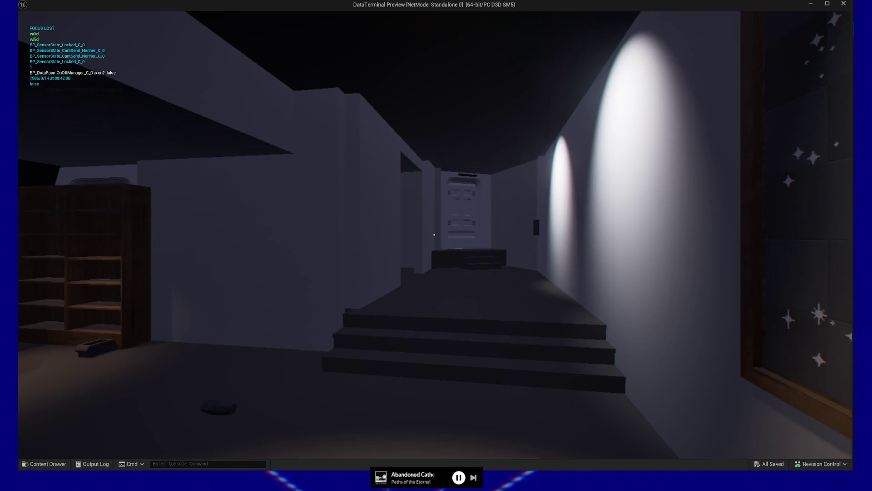
key(Escape)
click(430, 364)
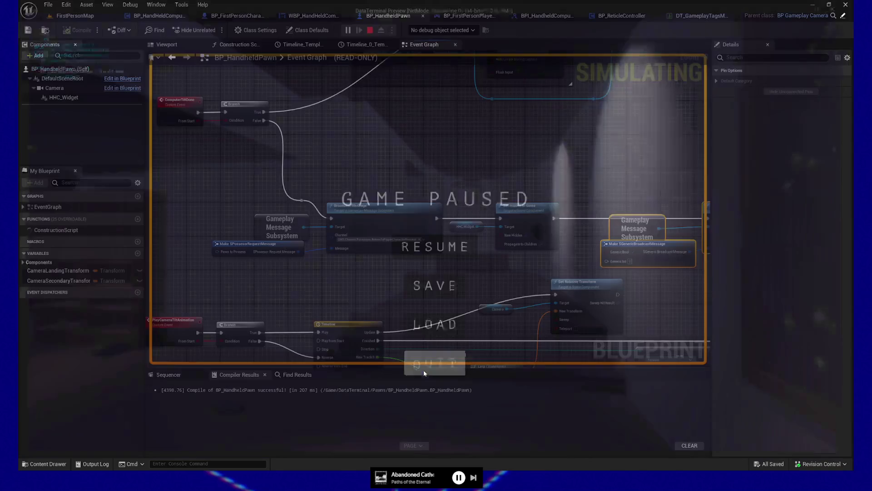
- Delete the disabled ActorBeginOverlap and Tick event nodes
drag(355, 289, 428, 282)
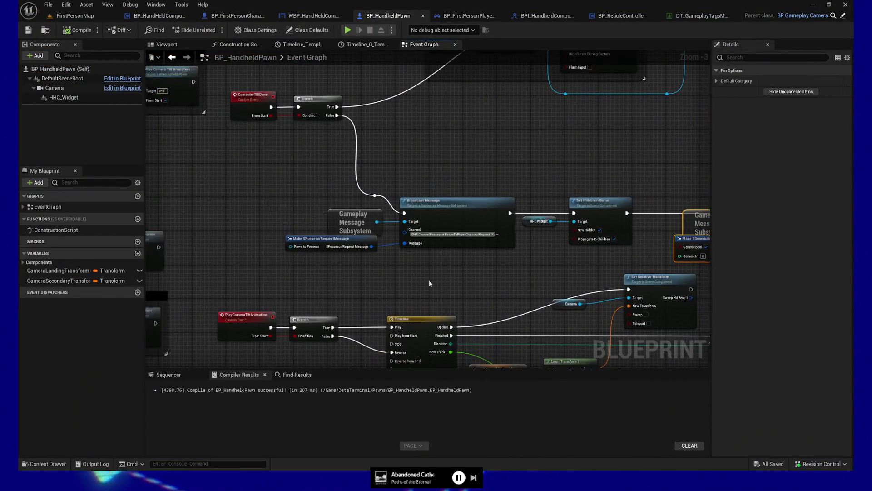
scroll(429, 280, down, 3)
mouse_move(467, 236)
mouse_down()
mouse_move(517, 151)
mouse_move(518, 249)
mouse_up()
scroll(518, 250, down, 2)
drag(437, 186, 457, 227)
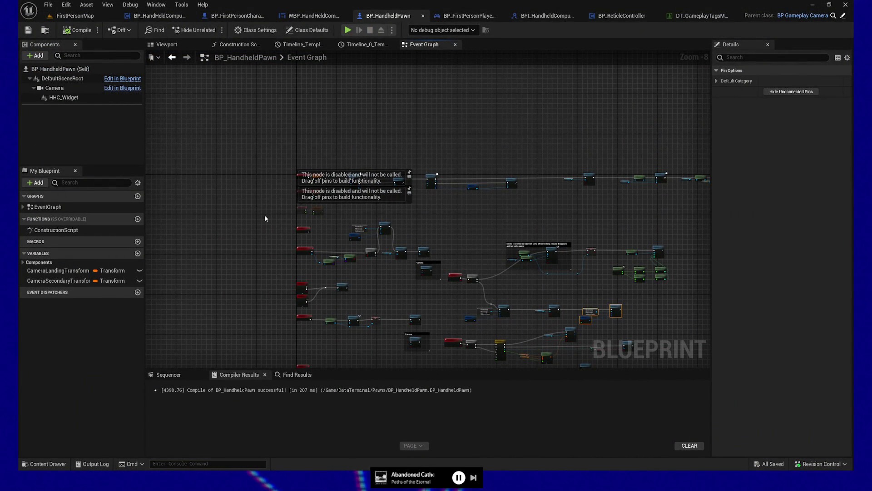
scroll(263, 215, up, 7)
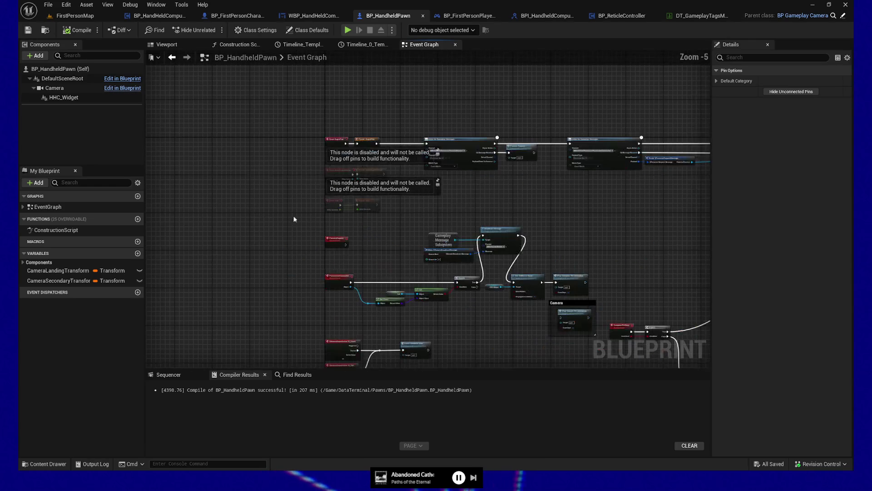
mouse_move(302, 111)
mouse_down()
mouse_move(473, 243)
mouse_move(515, 242)
mouse_up()
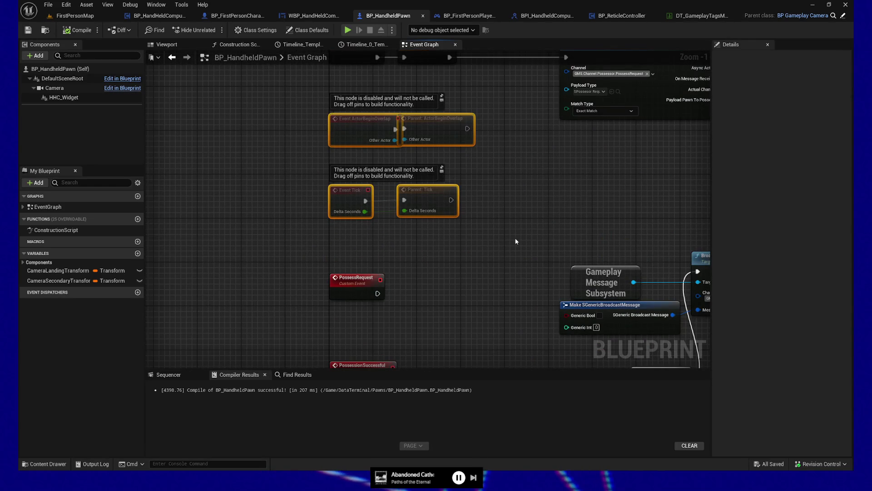
key(Delete)
- Survey the message and widget node chains, then move the PossessRequest event node higher
drag(503, 192, 365, 302)
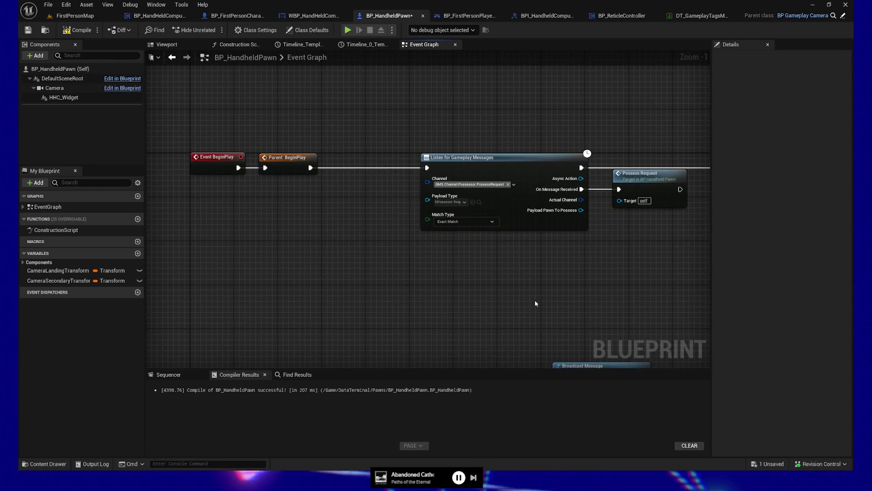
drag(535, 300, 359, 295)
drag(592, 296, 259, 308)
drag(427, 296, 304, 272)
mouse_move(514, 293)
mouse_down()
mouse_move(297, 296)
mouse_move(308, 294)
mouse_up()
drag(436, 296, 421, 296)
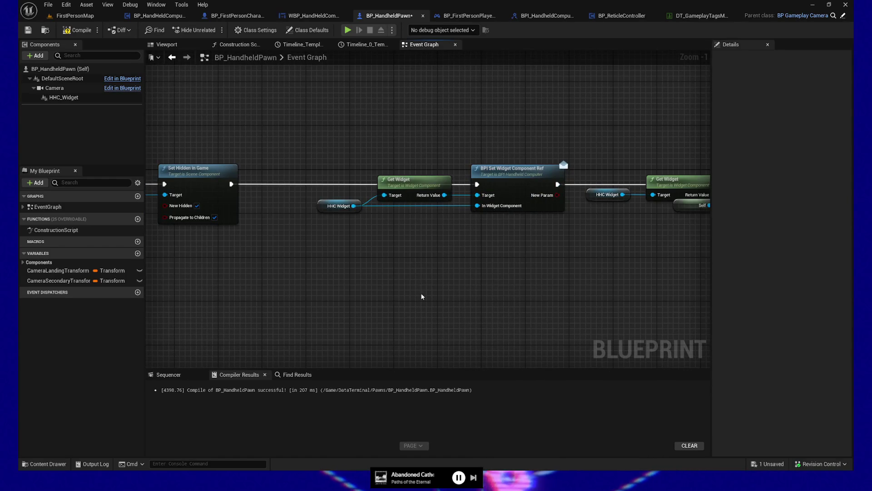
drag(335, 299, 467, 296)
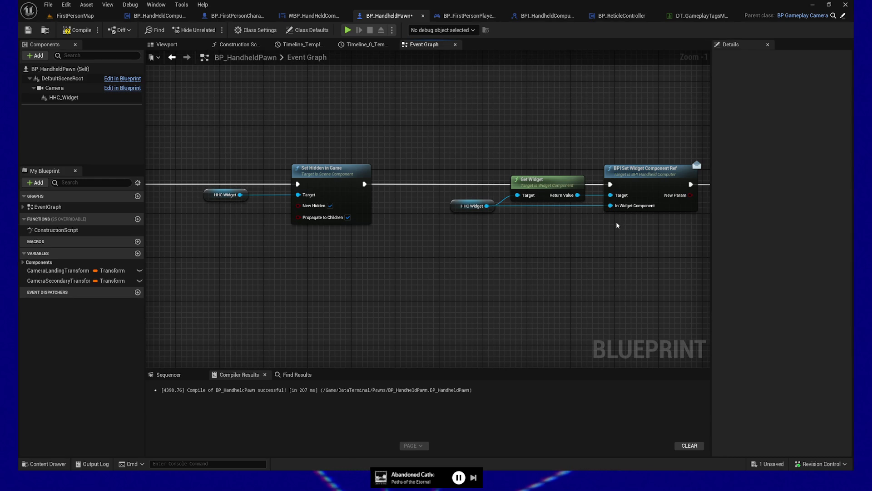
drag(605, 243, 387, 223)
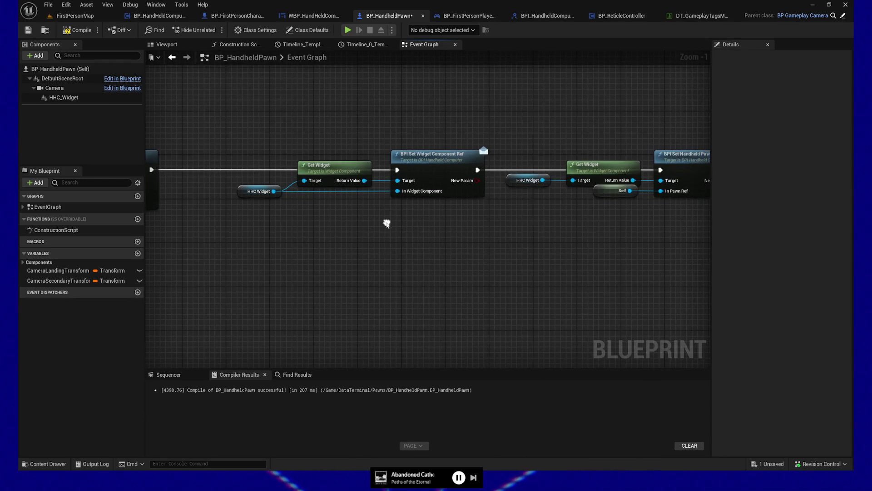
mouse_move(533, 305)
mouse_down()
mouse_move(368, 306)
mouse_move(547, 251)
mouse_move(522, 255)
mouse_move(493, 240)
mouse_move(416, 148)
mouse_move(551, 156)
mouse_up()
scroll(547, 251, down, 3)
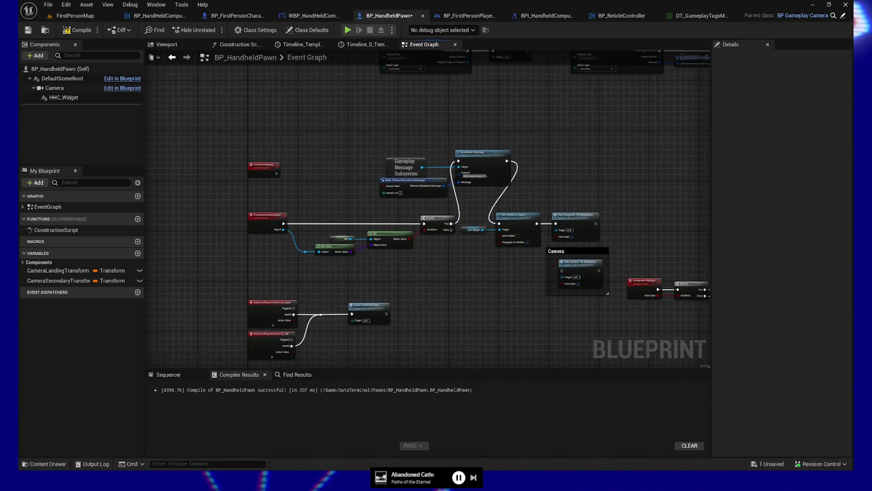
scroll(309, 224, up, 5)
click(319, 289)
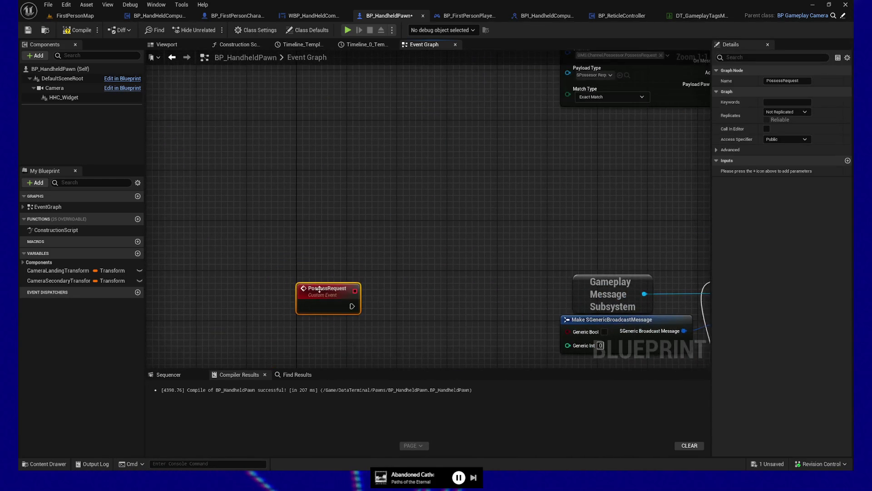
mouse_move(318, 328)
mouse_down()
mouse_move(321, 217)
mouse_move(318, 226)
mouse_up()
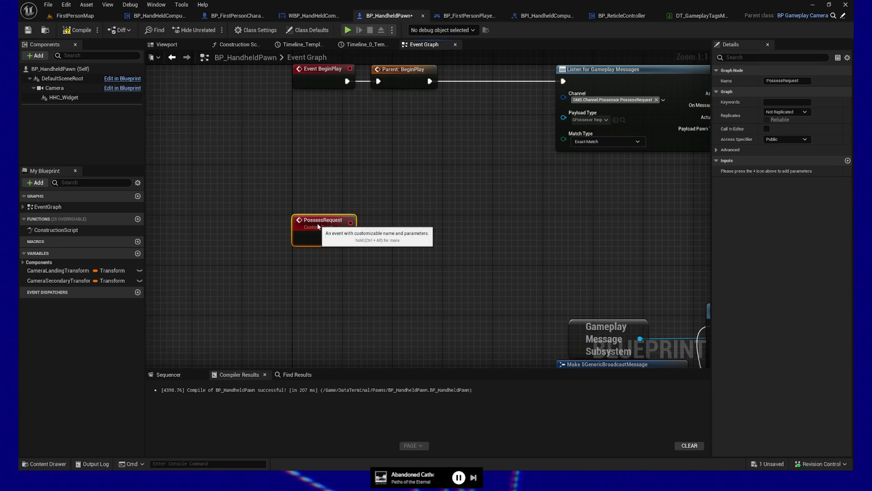
- Select the Play Computer Tilt node together with the Camera comment
drag(396, 288, 405, 146)
scroll(405, 146, down, 1)
drag(444, 253, 349, 123)
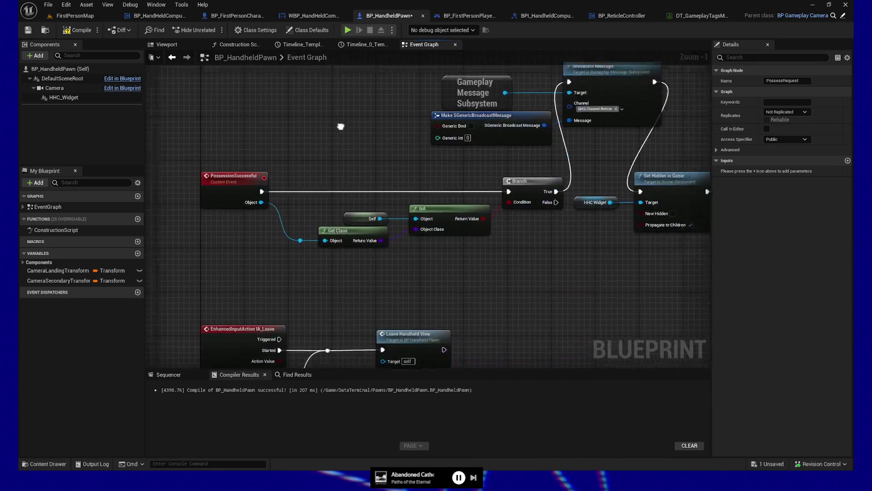
mouse_move(609, 299)
mouse_down()
mouse_move(380, 290)
mouse_move(357, 273)
mouse_up()
scroll(387, 296, down, 3)
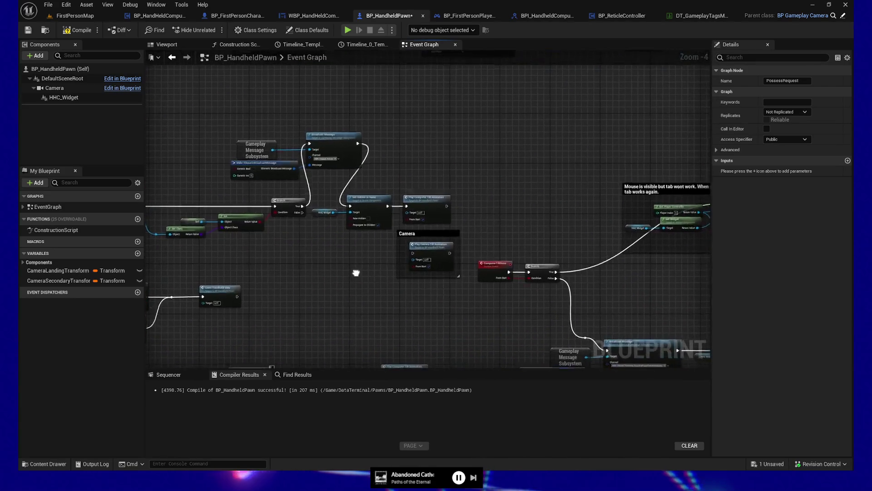
drag(405, 184, 450, 316)
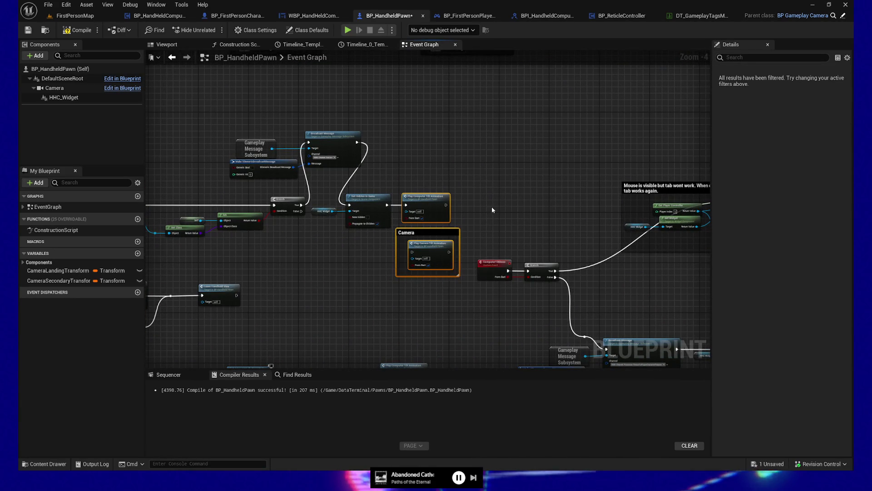
- Rename the Camera comment to 'Animations' and extend it over the tilt animation nodes
double_click(436, 232)
text(Animations)
key(Return)
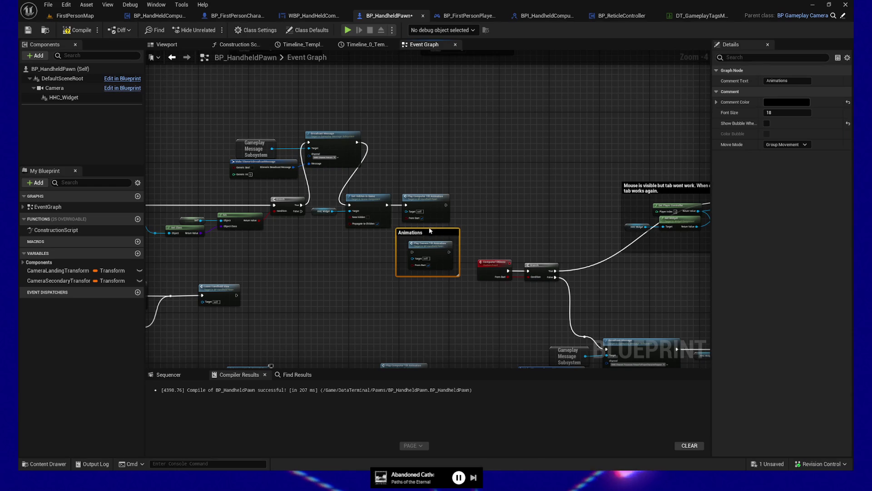
drag(428, 229, 425, 153)
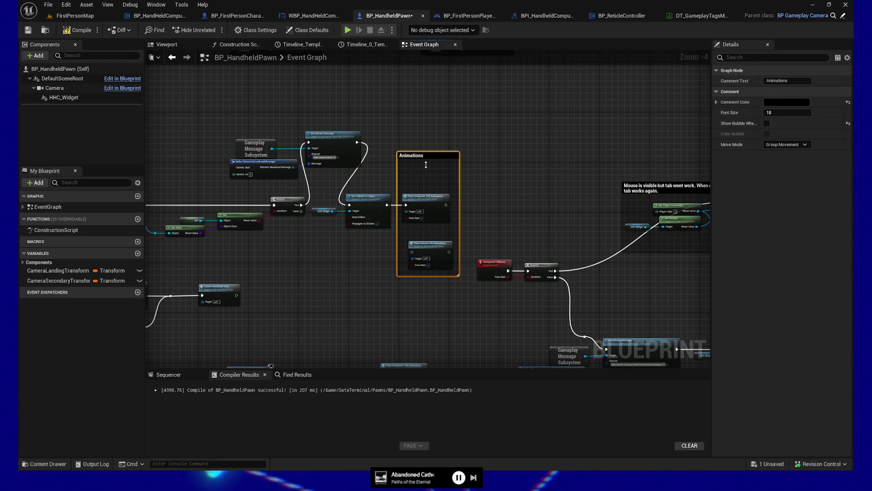
drag(414, 278, 414, 295)
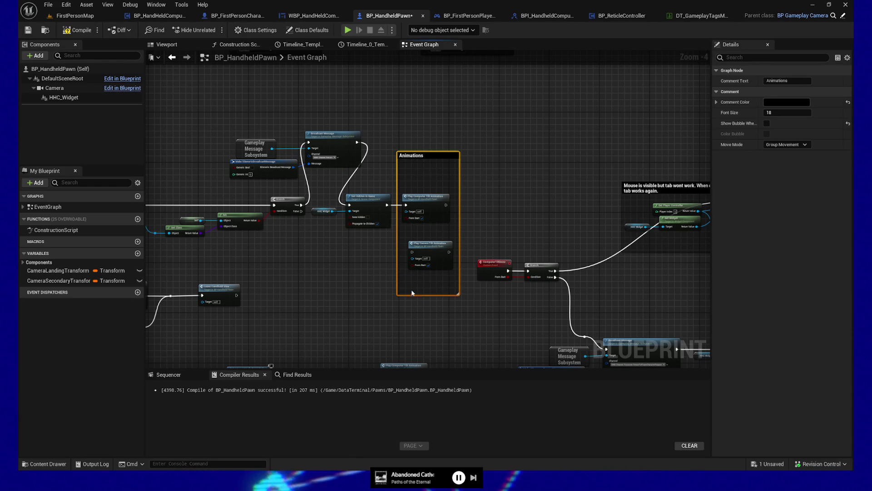
click(442, 249)
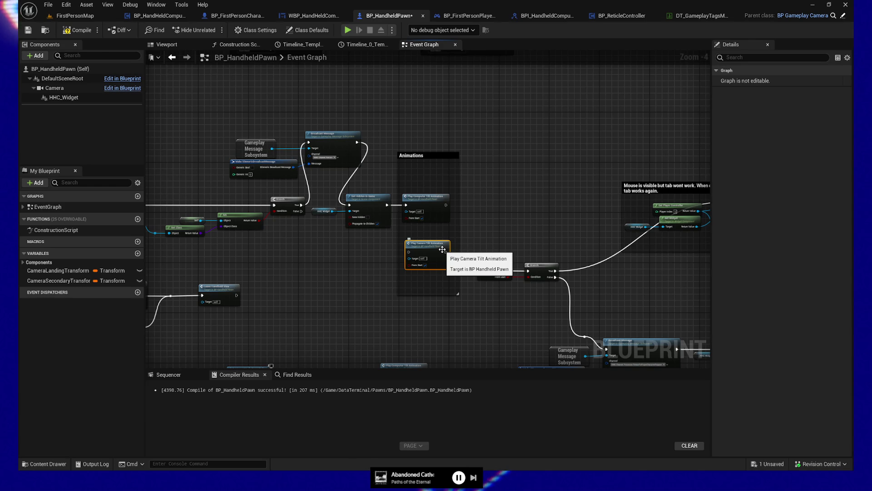
- Enlarge and widen the lower Camera comment around its node, and narrow the Animations comment
drag(459, 301, 444, 207)
drag(387, 314, 386, 227)
drag(416, 309, 424, 309)
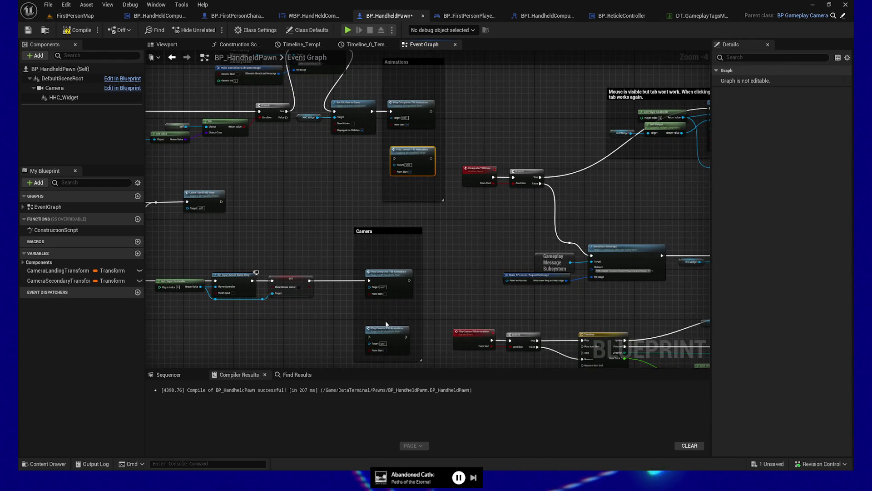
double_click(380, 232)
text(Animations)
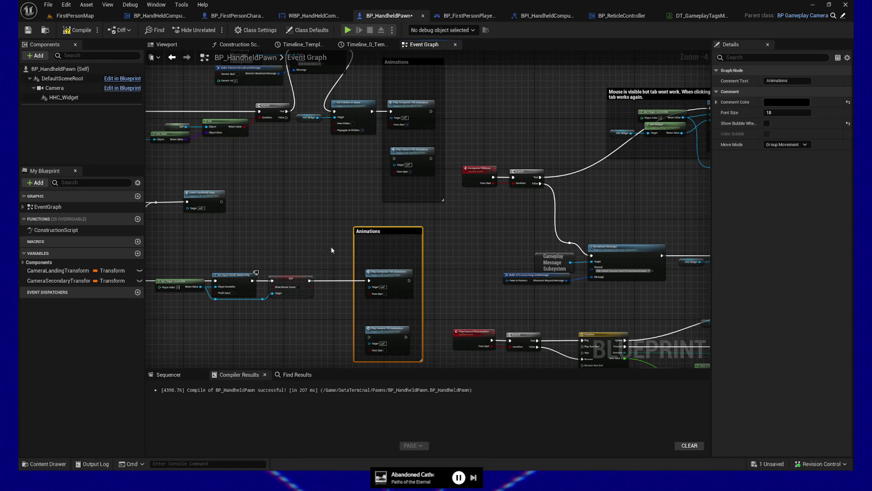
mouse_move(356, 250)
mouse_down()
mouse_move(432, 224)
mouse_move(434, 238)
mouse_move(444, 197)
mouse_move(580, 193)
mouse_move(580, 247)
mouse_up()
- Move the central node group, including the Animations group, to the right
drag(368, 261, 355, 270)
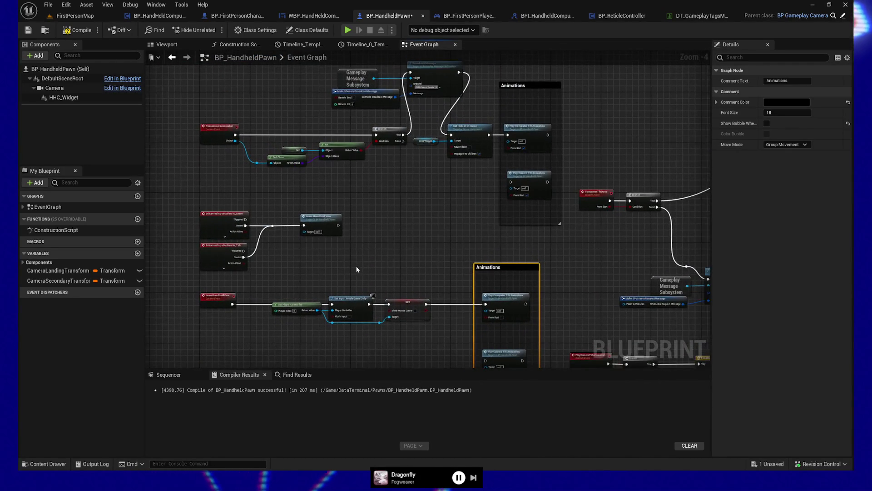
scroll(356, 270, up, 1)
drag(413, 253, 454, 259)
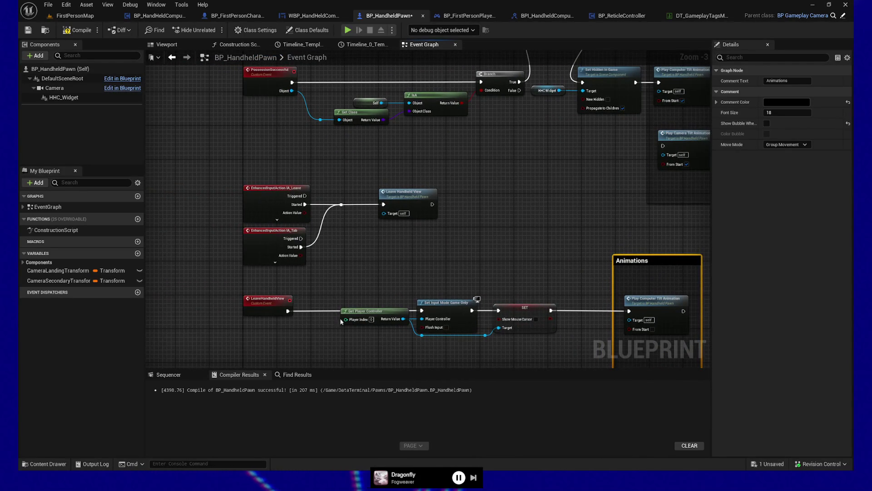
mouse_move(547, 270)
mouse_down()
mouse_move(390, 234)
mouse_move(353, 209)
mouse_move(355, 263)
mouse_move(308, 309)
mouse_move(431, 345)
mouse_move(263, 298)
mouse_move(232, 250)
mouse_up()
scroll(353, 209, down, 1)
scroll(232, 250, down, 3)
drag(270, 107, 555, 298)
mouse_move(274, 157)
mouse_down()
mouse_move(397, 160)
mouse_move(493, 243)
mouse_up()
- Shift Set Hidden and the Animations group slightly further right
scroll(397, 160, up, 3)
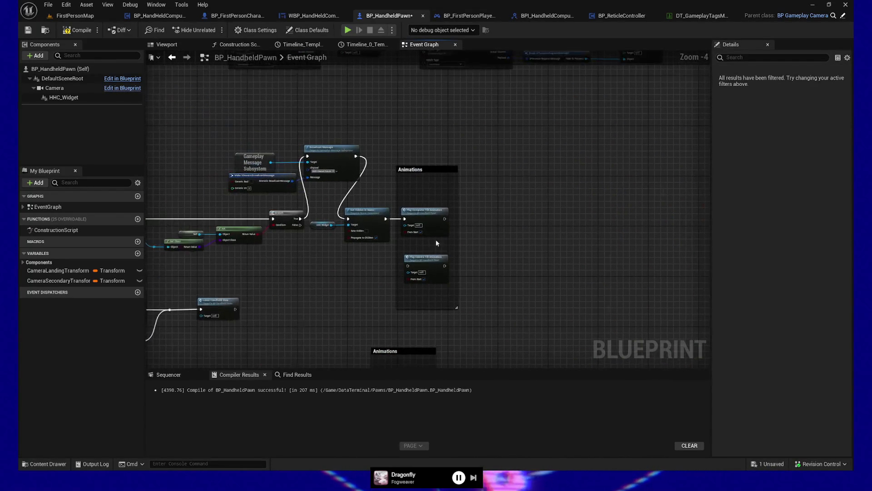
drag(321, 201, 495, 290)
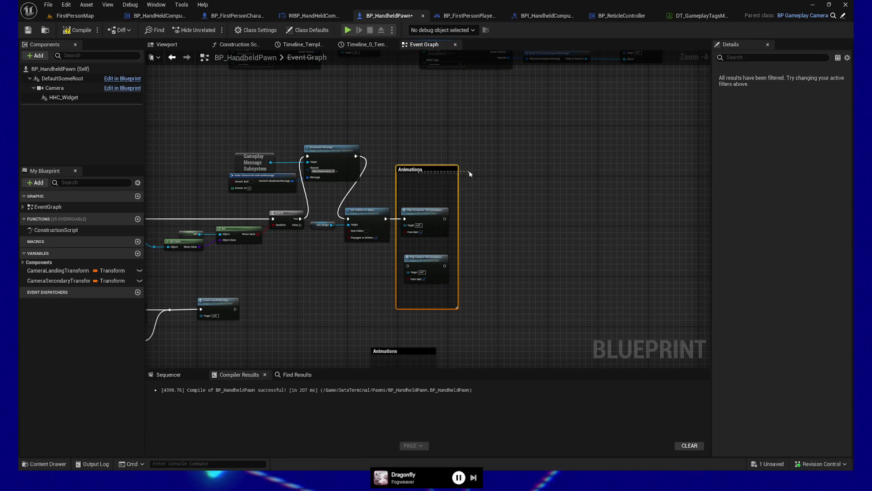
ctrl+click(408, 170)
drag(403, 169, 507, 169)
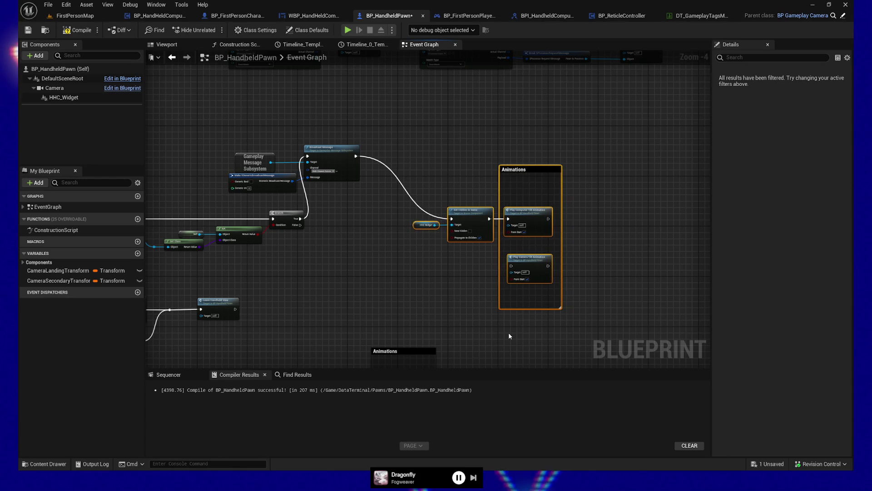
- Bring the Gameplay Message nodes into the main row, then nudge the whole row right
drag(224, 132, 331, 188)
mouse_move(328, 150)
mouse_down()
mouse_move(380, 217)
mouse_move(389, 214)
mouse_up()
key(Right)
key(Right)
key(Right)
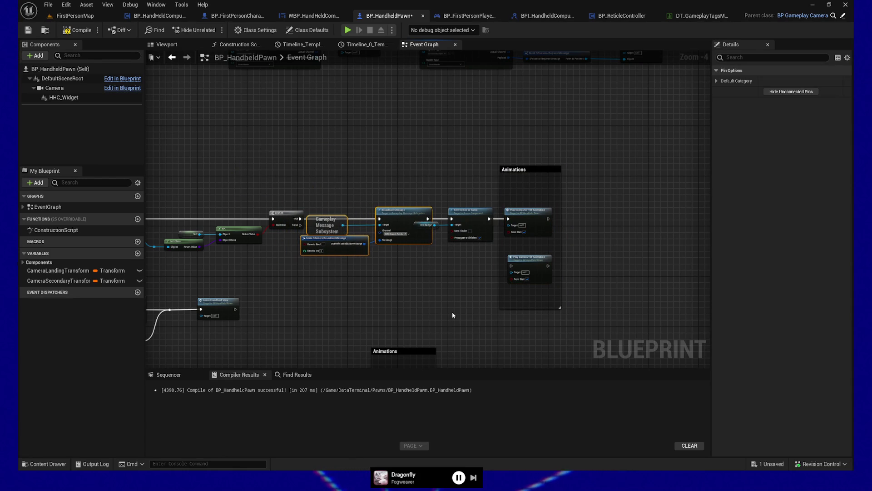
key(Left)
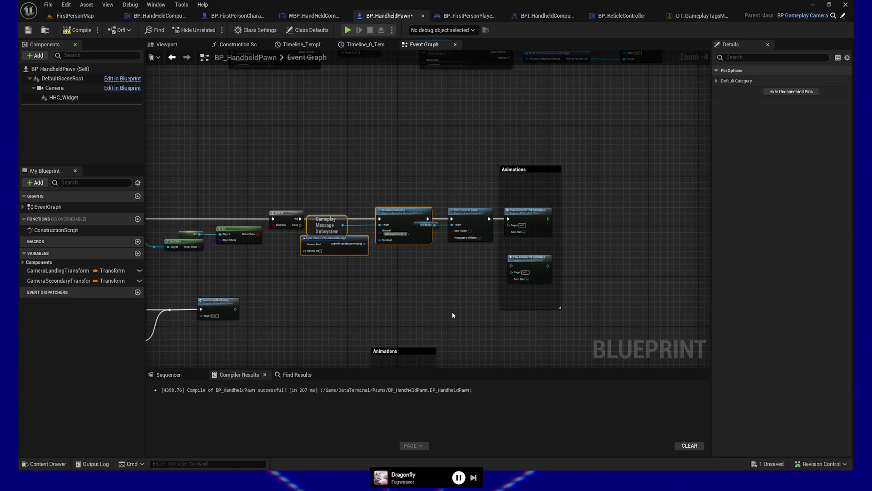
key(Left)
key(Left)
key(Left)
key(Right)
drag(419, 158, 585, 308)
key(Right)
key(Right)
key(Right)
key(Right)
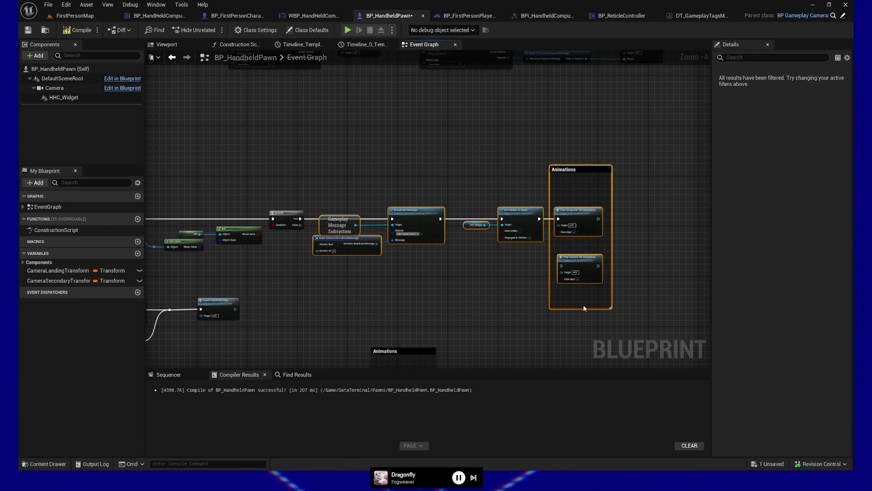
- Left-align the lower Animations comment under the upper Animations comment with Shift+A
mouse_move(498, 271)
mouse_down()
mouse_move(460, 189)
mouse_move(470, 213)
mouse_move(553, 164)
mouse_up()
scroll(460, 189, down, 2)
scroll(470, 213, up, 2)
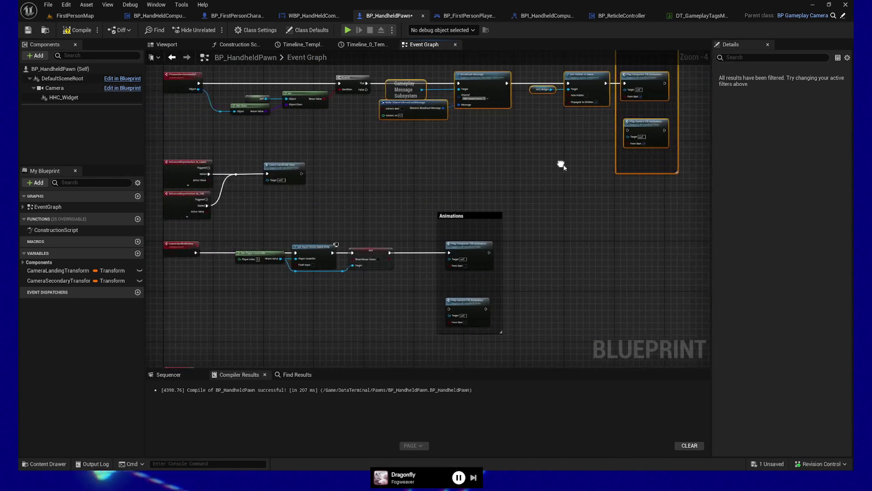
mouse_move(361, 187)
mouse_down()
mouse_move(438, 237)
mouse_move(374, 249)
mouse_up()
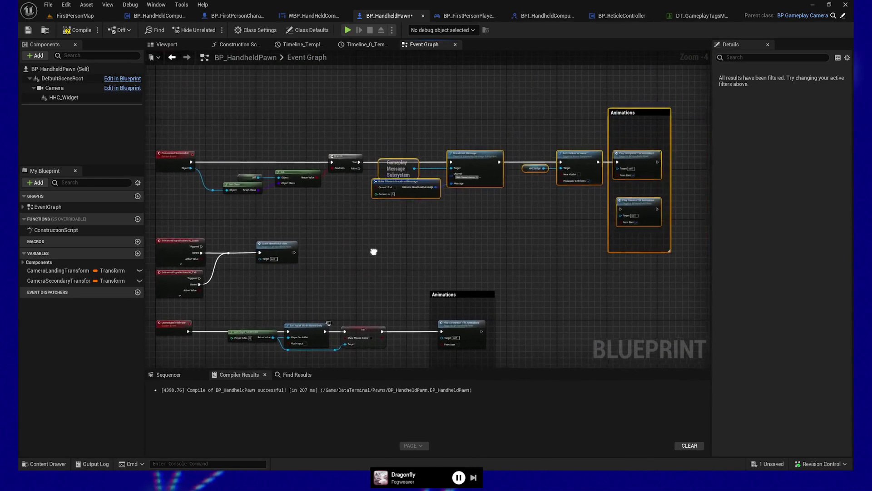
drag(441, 242, 424, 247)
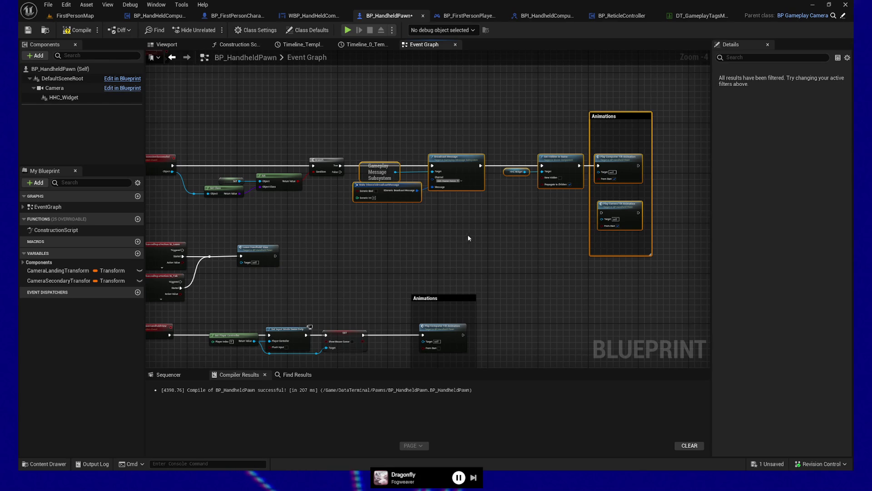
drag(469, 240, 442, 214)
scroll(376, 290, up, 1)
scroll(385, 254, down, 3)
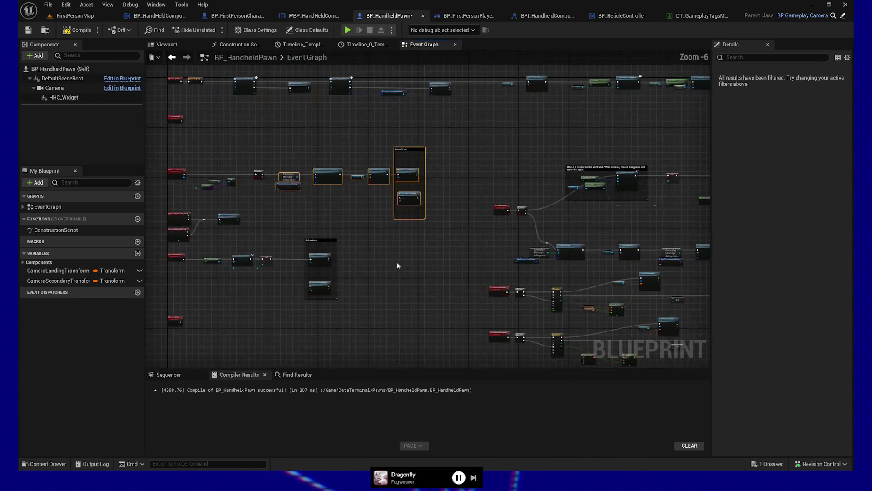
drag(385, 252, 379, 240)
click(322, 217)
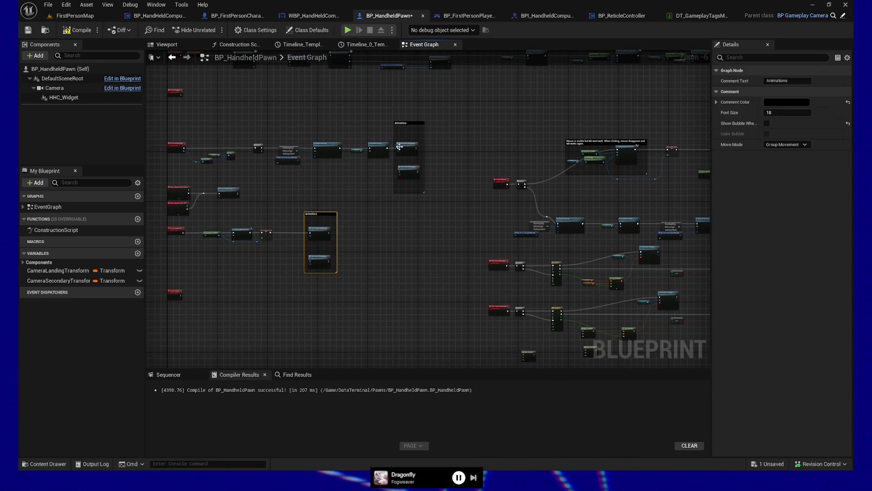
click(406, 125)
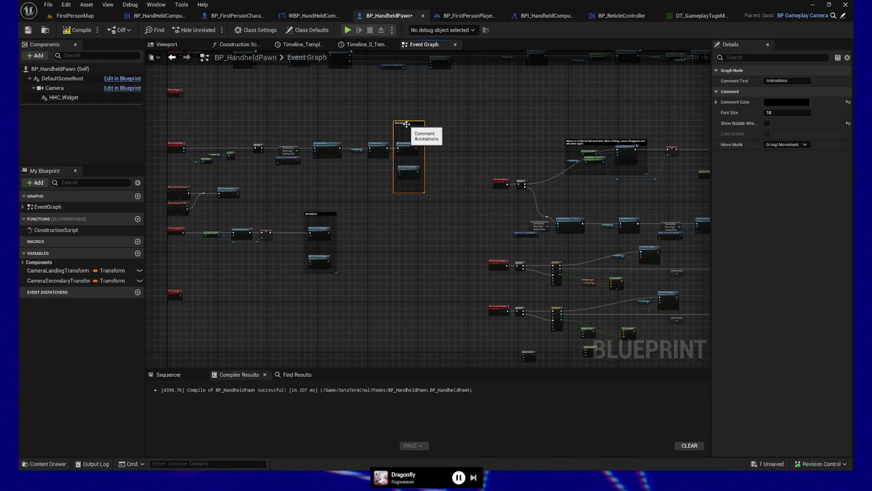
ctrl+click(330, 213)
key(shift+a)
- Align the lower timeline nodes under the upper ones with Shift+D
drag(311, 218, 353, 265)
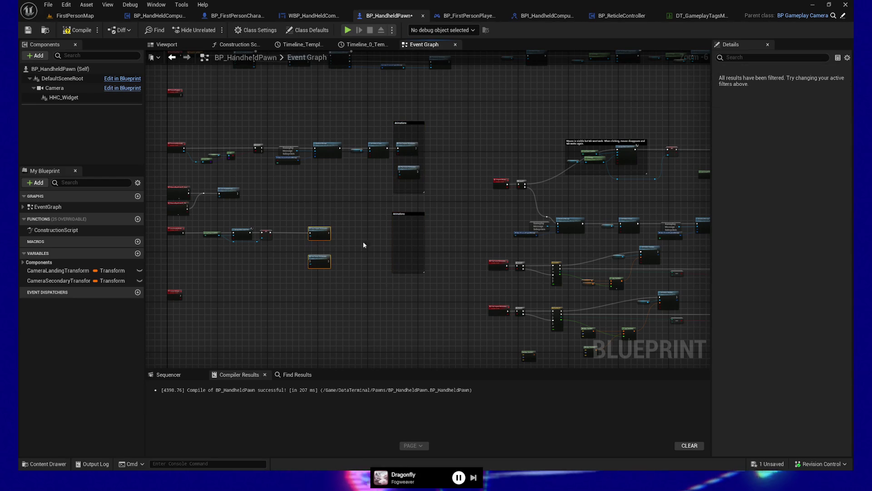
drag(394, 138, 412, 187)
key(shift+d)
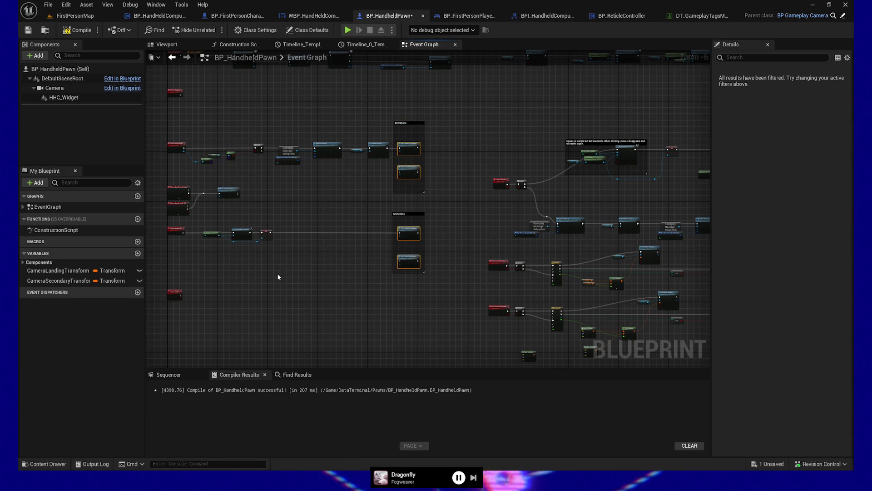
drag(288, 247, 337, 248)
drag(308, 272, 319, 275)
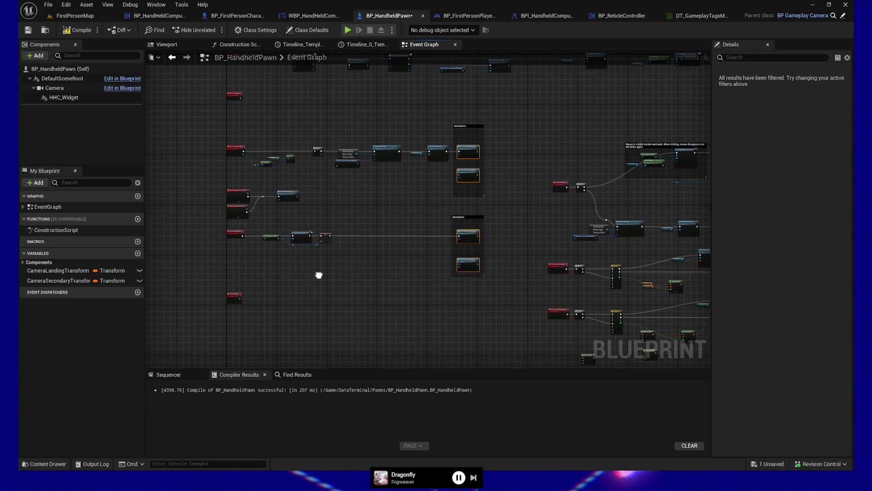
drag(311, 241, 349, 266)
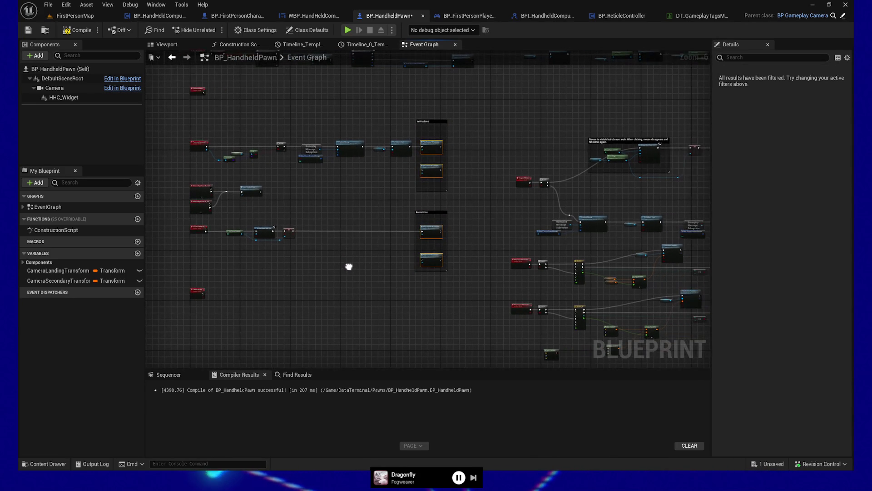
scroll(349, 267, up, 7)
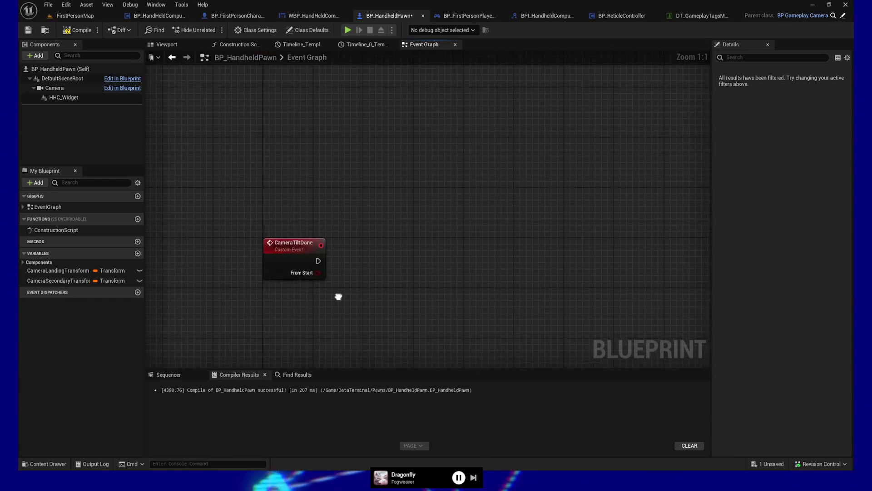
scroll(335, 288, down, 1)
scroll(432, 313, down, 5)
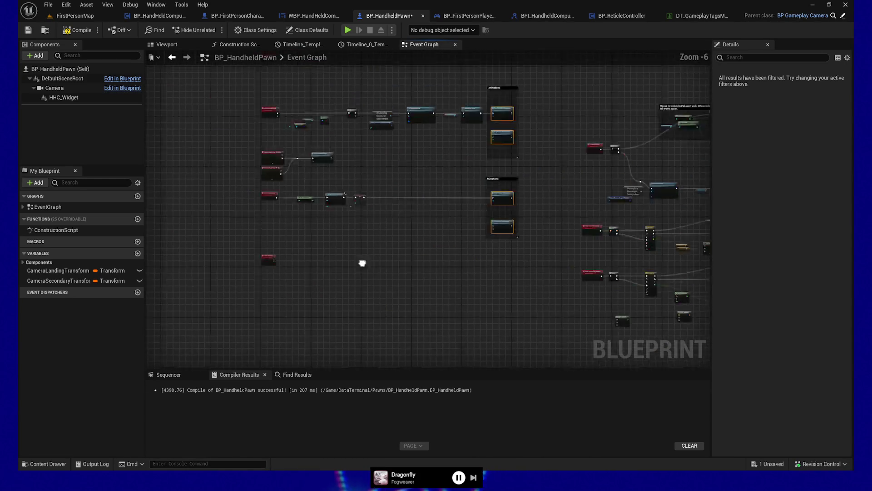
- Move the lower two node groups of the ComputerTiltDone network further down
scroll(433, 232, up, 2)
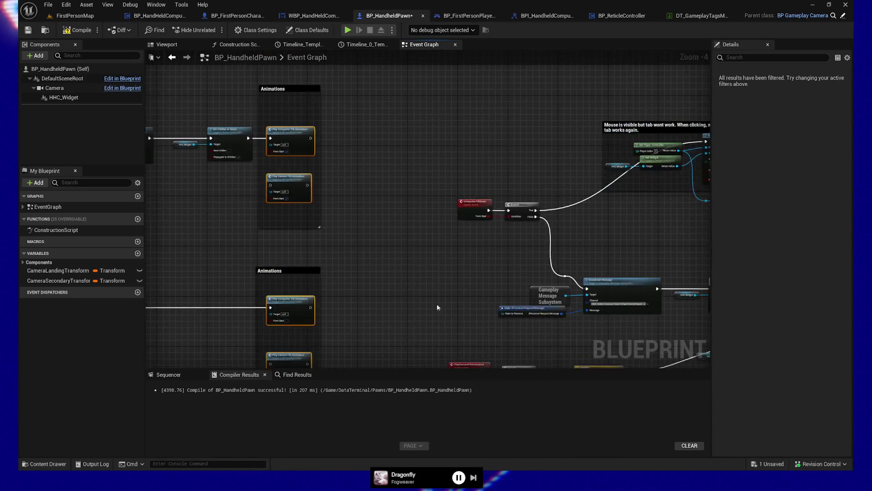
scroll(413, 308, up, 3)
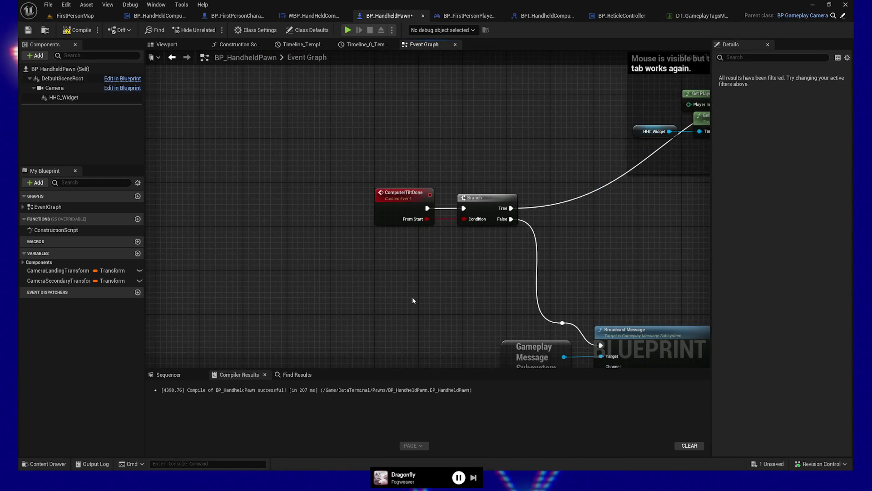
scroll(364, 238, down, 4)
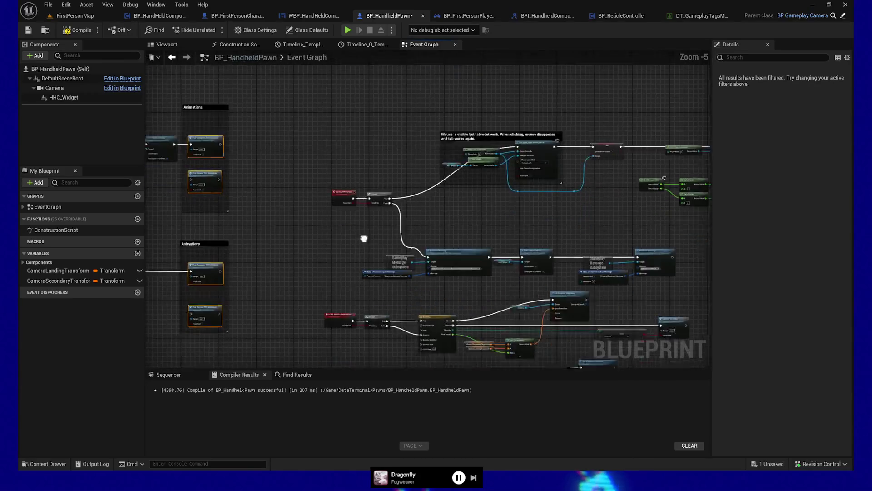
drag(391, 286, 344, 227)
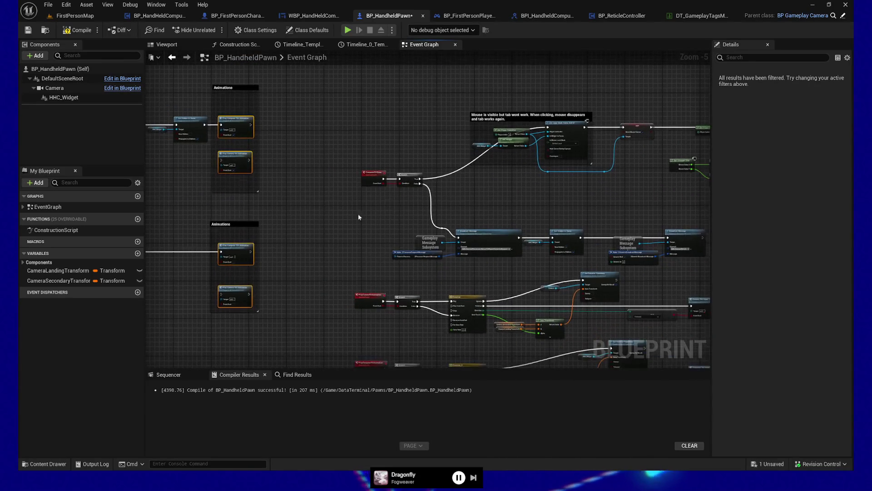
drag(449, 298, 352, 220)
drag(291, 213, 532, 346)
drag(292, 219, 298, 295)
- Adjust the middle row slightly and shift the commented input-mode group and right-hand nodes left
scroll(348, 233, up, 2)
mouse_move(343, 238)
mouse_down()
mouse_move(307, 201)
mouse_move(287, 224)
mouse_move(391, 202)
mouse_up()
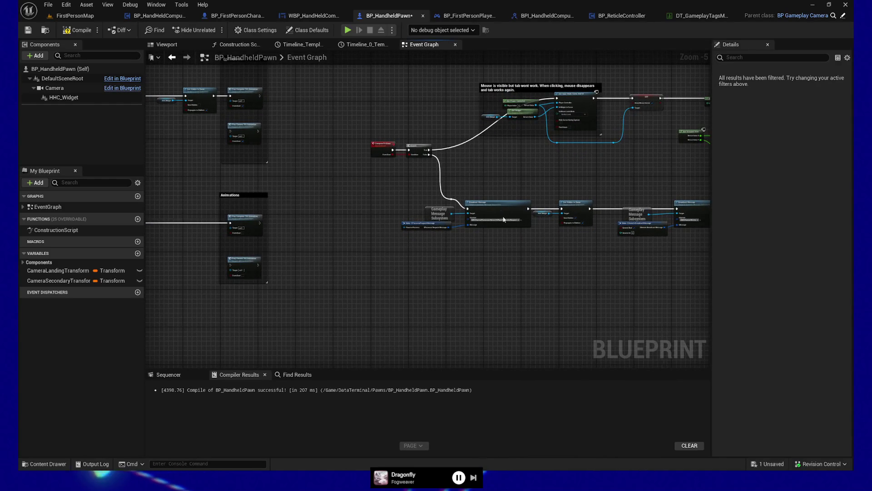
drag(501, 214, 464, 278)
scroll(430, 285, up, 3)
mouse_move(508, 203)
mouse_down()
mouse_move(485, 239)
mouse_move(477, 377)
mouse_move(461, 451)
mouse_up()
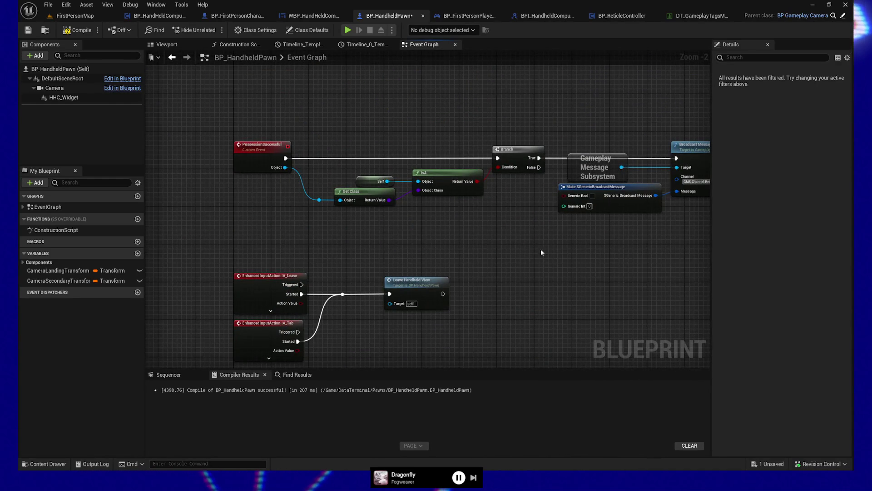
drag(524, 242, 433, 151)
scroll(497, 187, down, 4)
mouse_move(250, 179)
mouse_down()
mouse_move(410, 234)
mouse_move(413, 243)
mouse_up()
drag(387, 171, 634, 241)
mouse_move(455, 202)
mouse_down()
mouse_move(417, 212)
mouse_move(441, 208)
mouse_up()
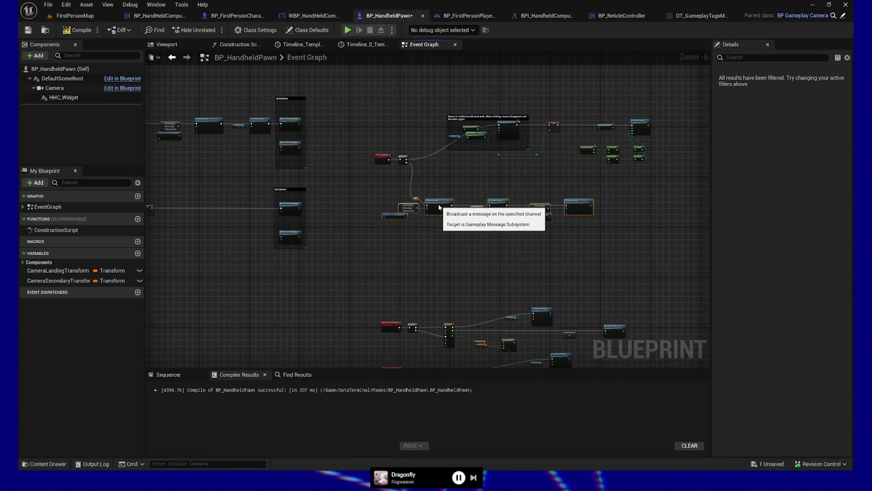
mouse_move(362, 145)
mouse_down()
mouse_move(394, 166)
mouse_move(365, 179)
mouse_up()
drag(444, 92, 671, 184)
drag(477, 121, 428, 118)
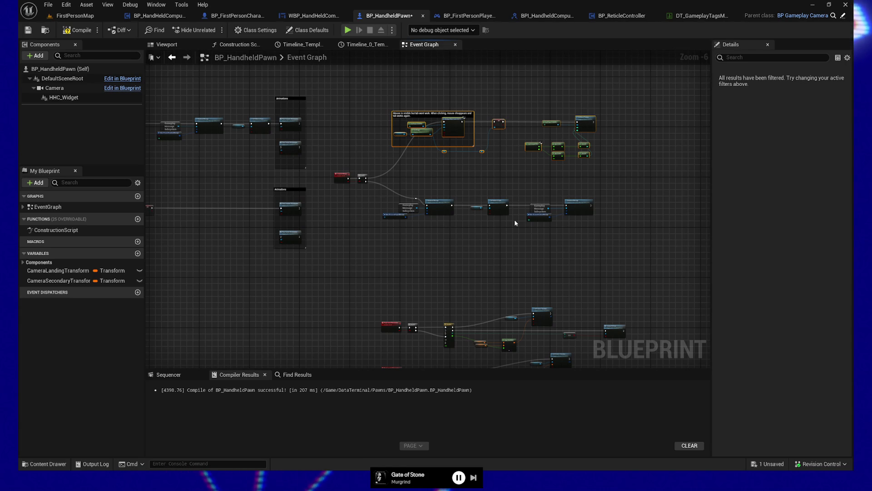
- Align the False-wire reroute knot with Broadcast Message's exec input using Q
scroll(473, 225, up, 5)
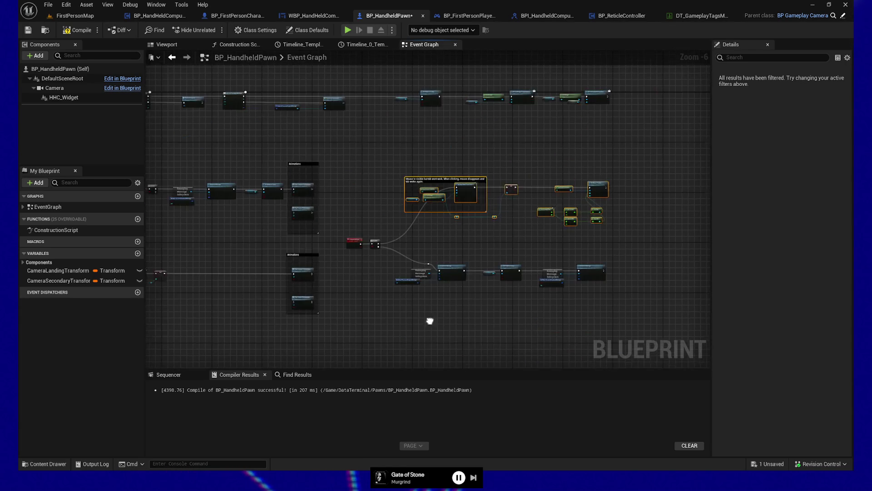
click(439, 214)
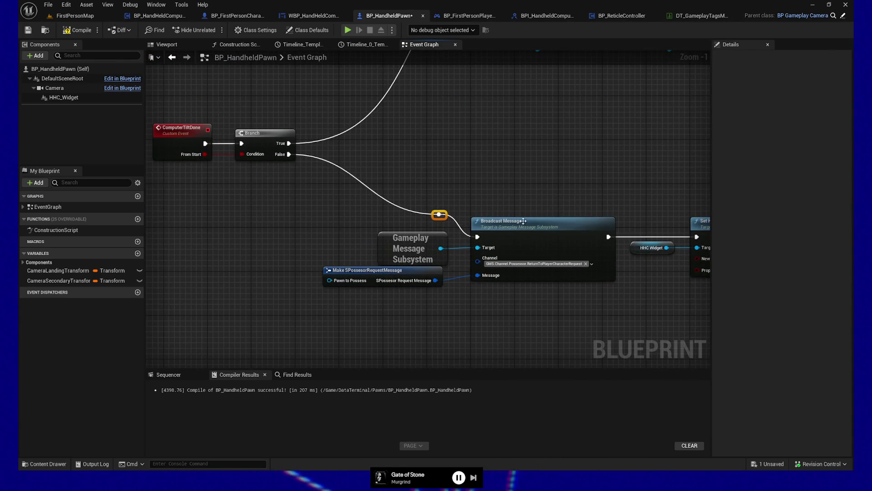
shift+click(523, 221)
key(q)
- Move the Subsystem and message struct nodes down, then bring the input-mode nodes into view
drag(397, 233, 427, 285)
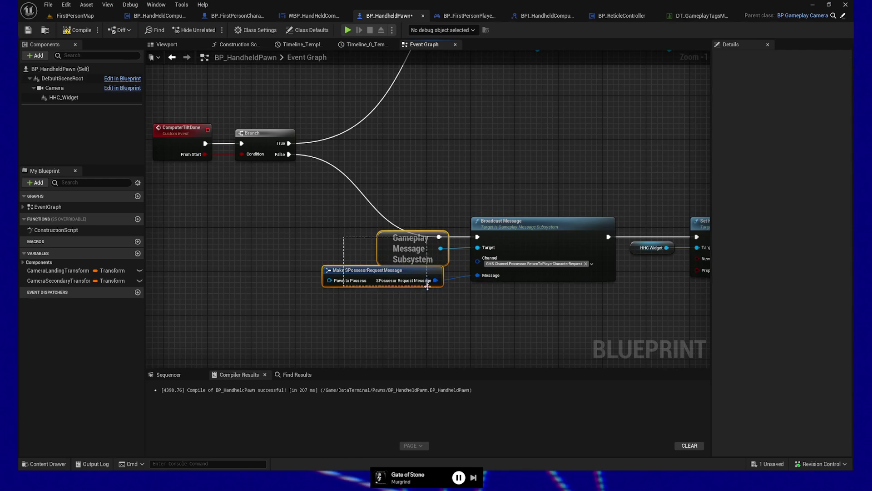
drag(384, 249, 384, 262)
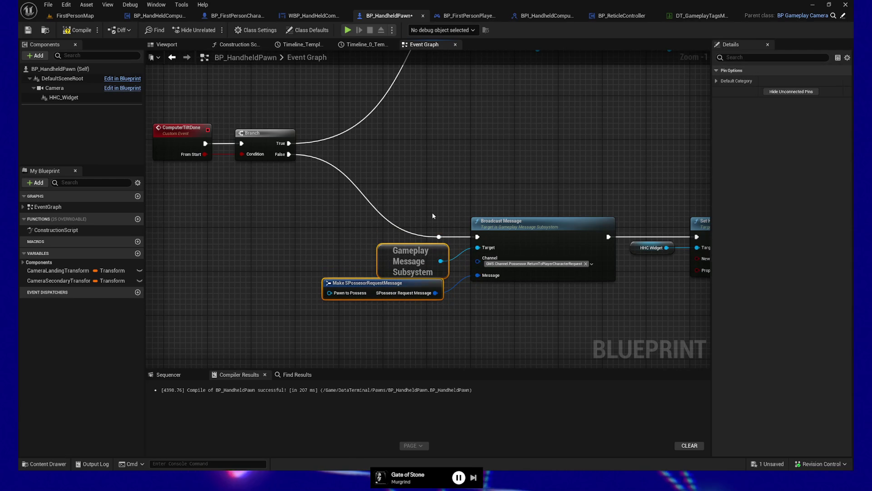
click(439, 237)
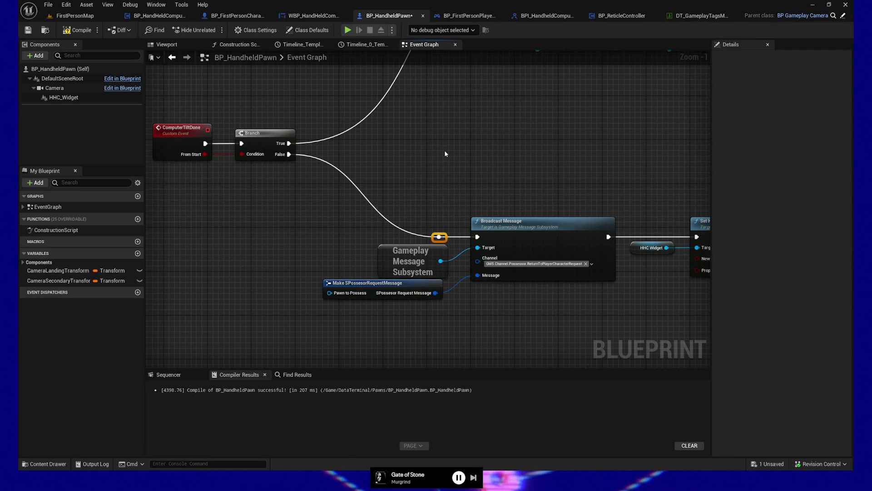
mouse_move(445, 149)
mouse_down()
mouse_move(457, 268)
mouse_move(469, 216)
mouse_move(477, 279)
mouse_up()
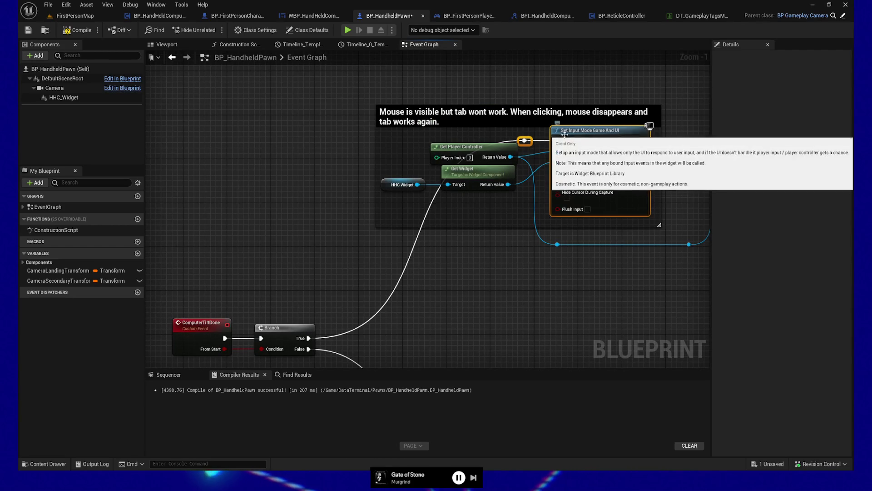
drag(497, 332, 492, 292)
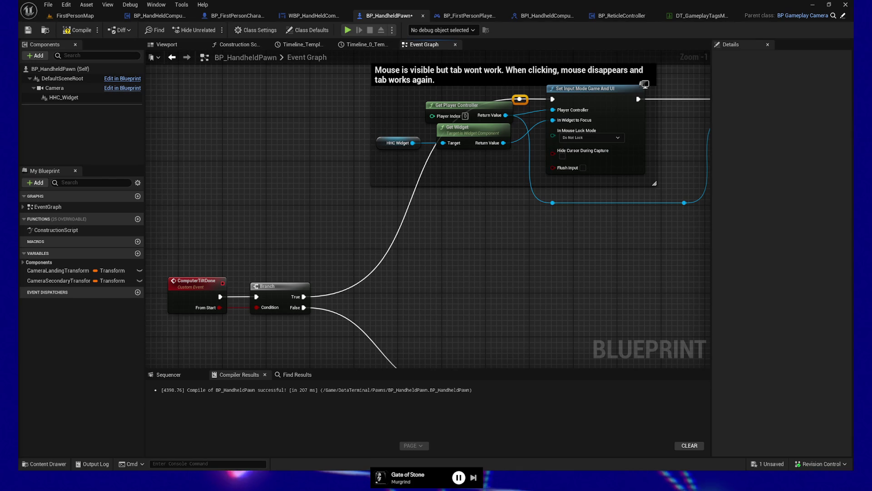
- Undo the last two moves to put the upper reroute back beside Get Player Controller
drag(495, 211, 461, 253)
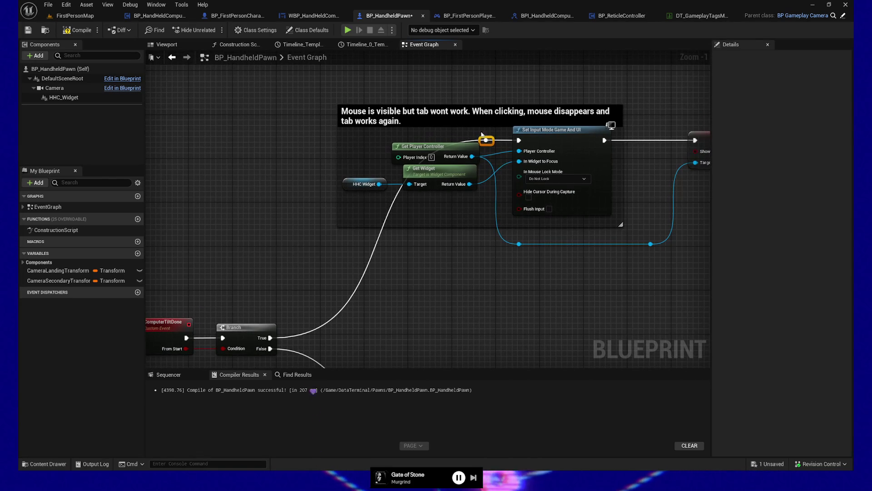
click(493, 140)
key(ctrl+z)
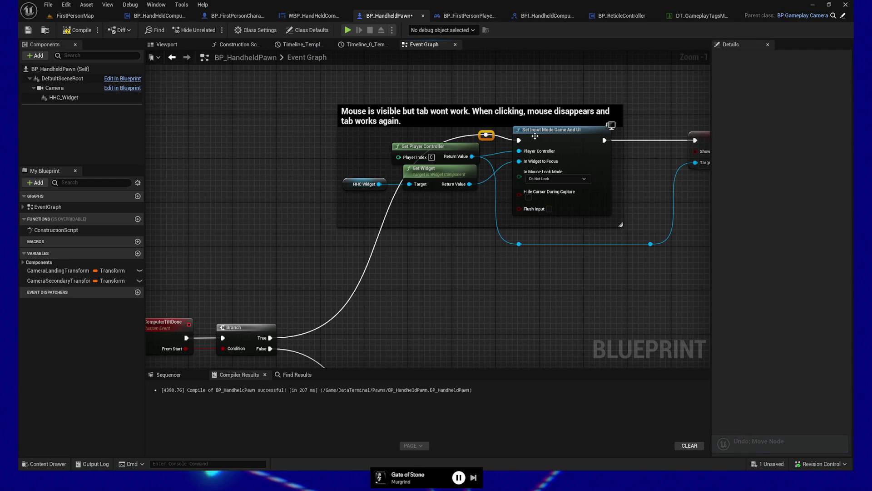
key(ctrl+z)
ctrl+click(363, 184)
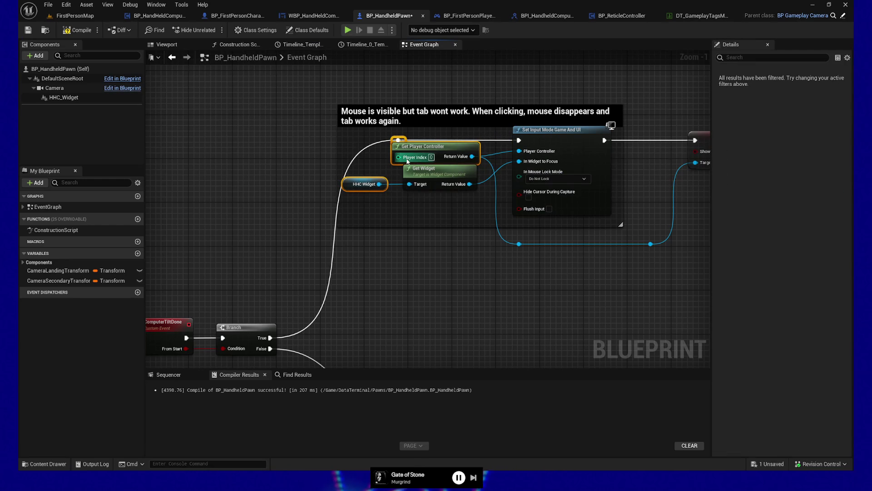
click(403, 138)
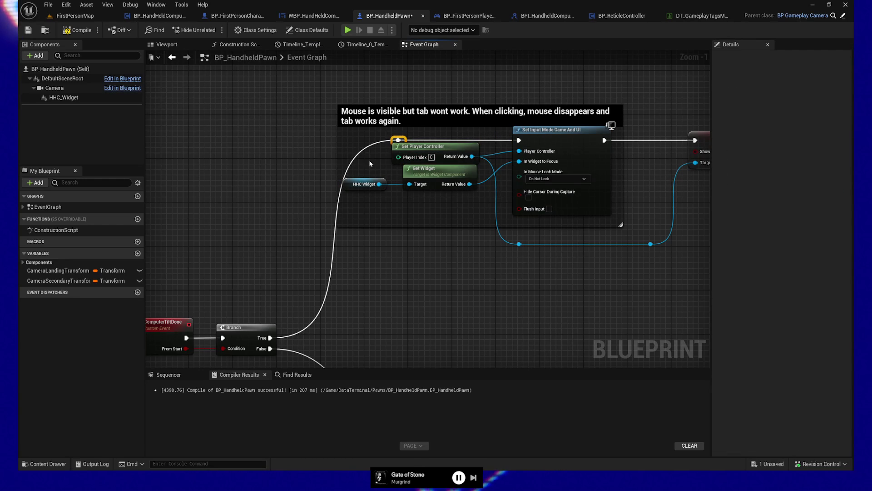
click(363, 184)
- Line the lower reroute on the False wire up directly beneath the upper one
mouse_move(370, 302)
mouse_down()
mouse_move(378, 103)
mouse_move(399, 194)
mouse_up()
scroll(406, 206, down, 2)
drag(426, 271, 370, 271)
drag(403, 220, 396, 273)
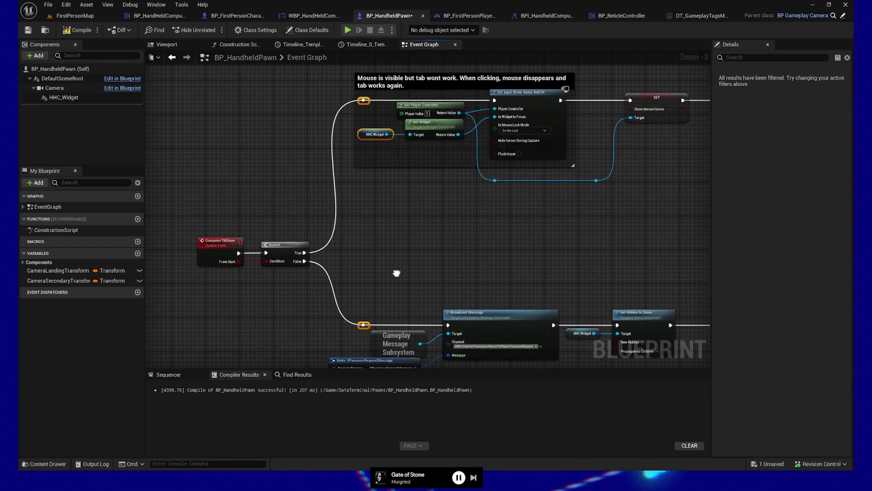
scroll(396, 273, down, 2)
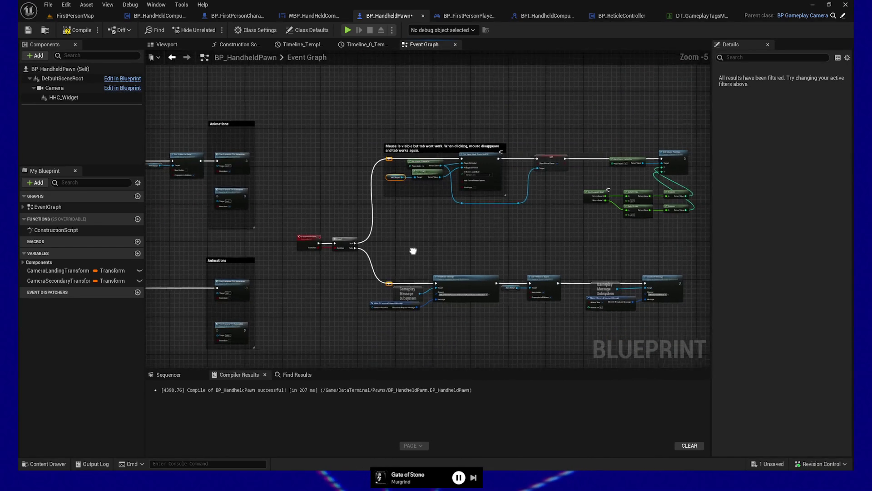
mouse_move(410, 250)
mouse_down()
mouse_move(339, 251)
mouse_move(341, 273)
mouse_up()
scroll(339, 251, up, 2)
scroll(216, 251, down, 3)
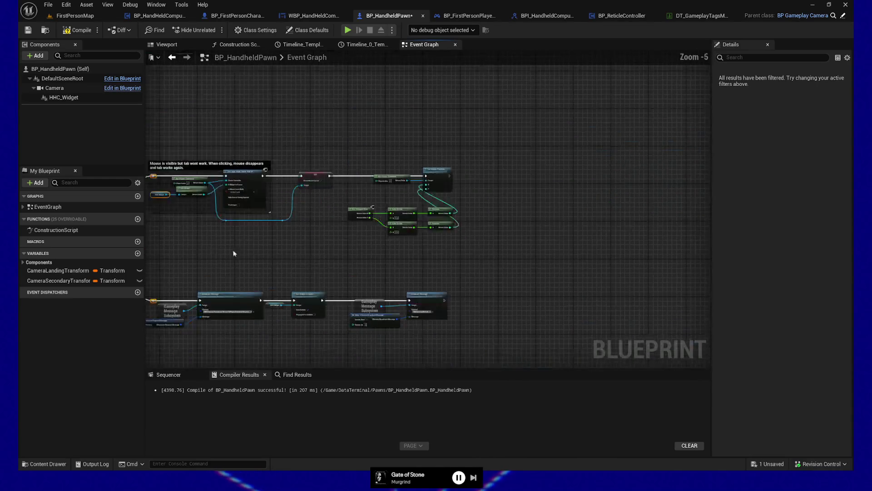
scroll(407, 197, up, 3)
drag(403, 212, 516, 154)
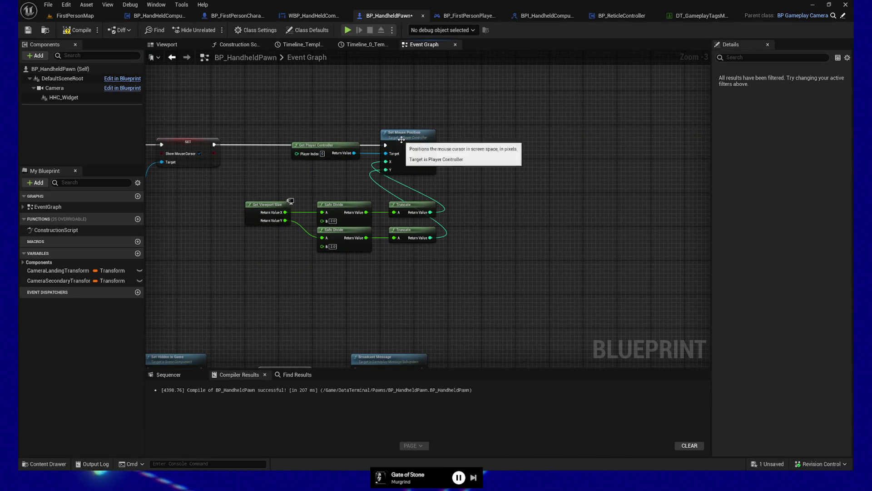
- Move Get Player Controller and Set Mouse Position right, and the viewport math nodes up beside them
mouse_move(375, 154)
mouse_down()
mouse_move(411, 171)
mouse_move(508, 173)
mouse_up()
drag(417, 175, 434, 175)
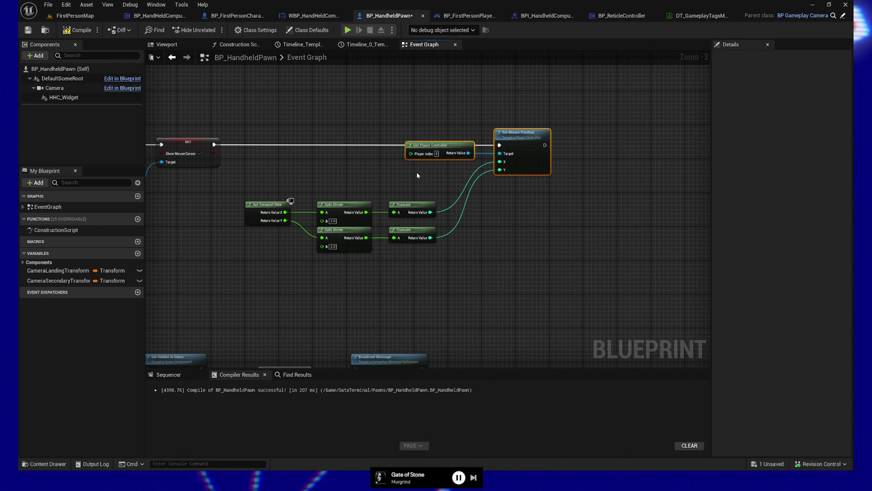
mouse_move(239, 189)
mouse_down()
mouse_move(359, 252)
mouse_move(441, 254)
mouse_up()
drag(409, 205, 447, 163)
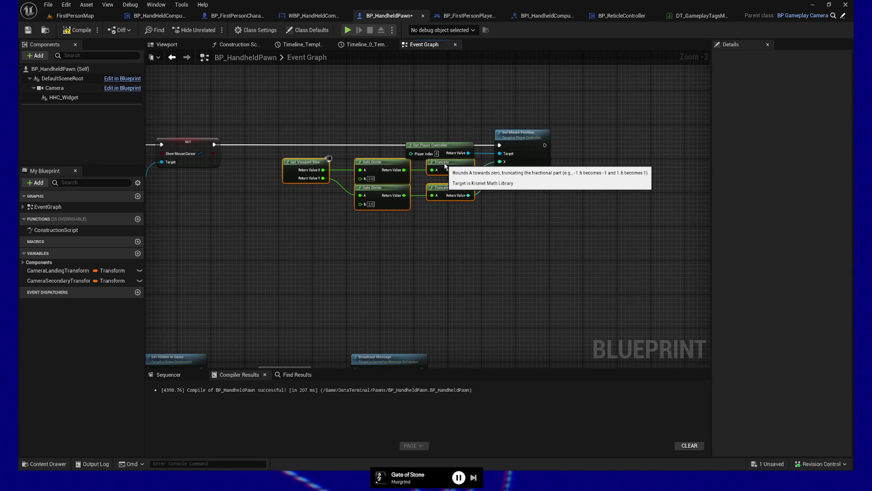
- Lower Get Player Controller and the Get Viewport Size and Safe Divide nodes slightly into place
drag(311, 131, 438, 178)
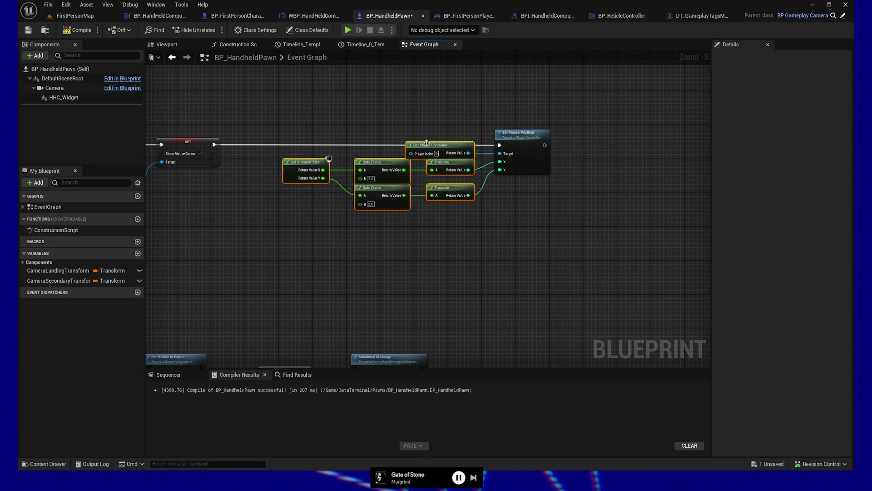
drag(427, 143, 426, 151)
drag(238, 181, 454, 263)
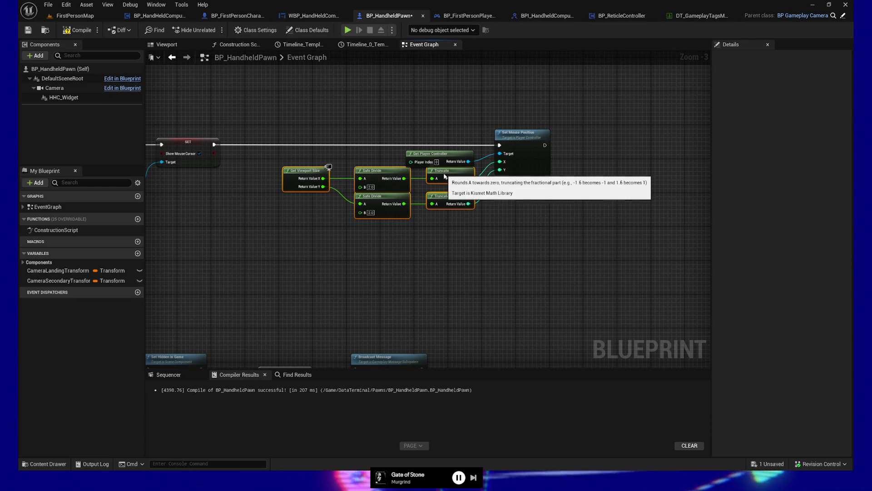
drag(444, 176, 444, 179)
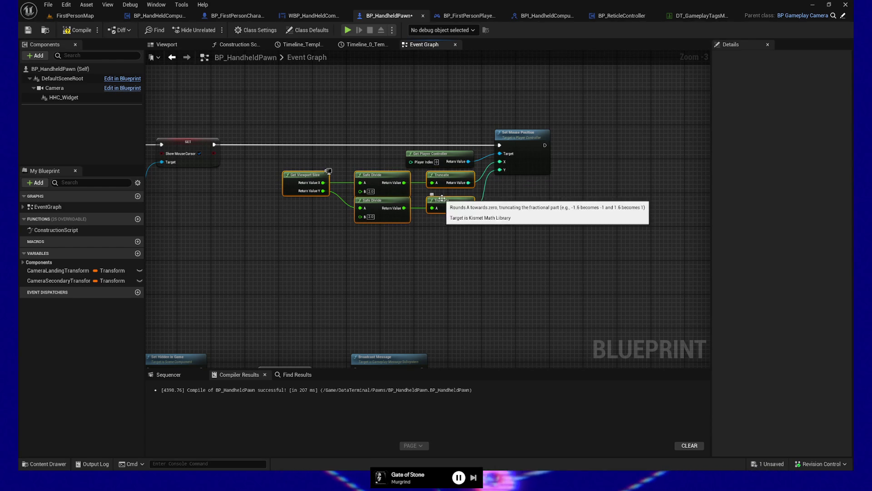
mouse_move(429, 253)
mouse_down()
mouse_move(418, 278)
mouse_move(492, 277)
mouse_move(465, 137)
mouse_up()
drag(445, 324, 600, 300)
scroll(600, 299, down, 2)
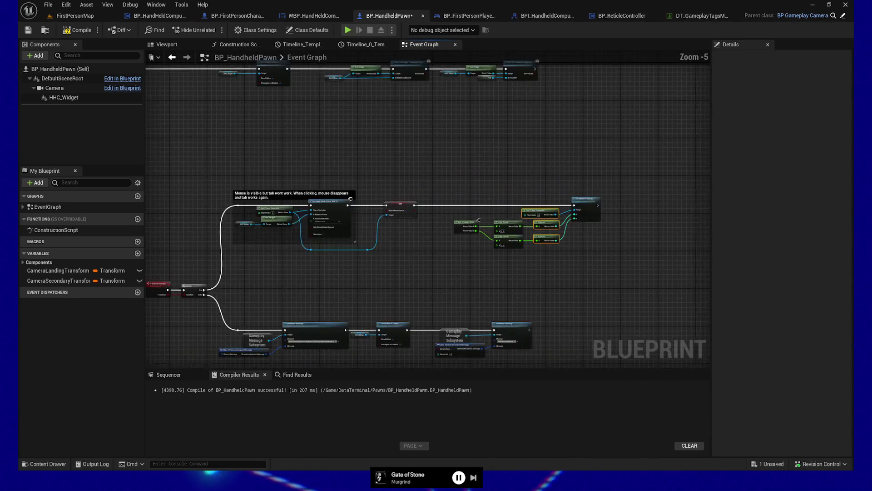
- Select the full middle row of event nodes and wrap it in a comment titled 'Enter'
drag(428, 278, 555, 275)
scroll(544, 271, down, 1)
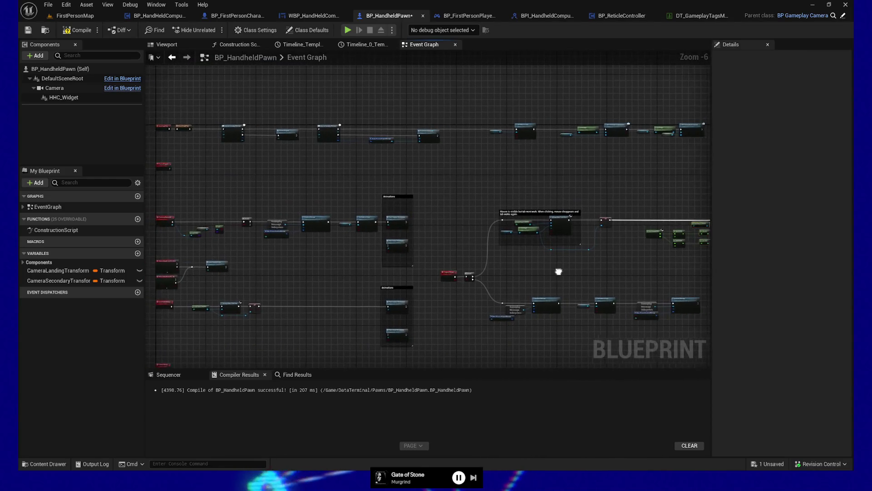
drag(265, 208, 298, 208)
scroll(298, 208, down, 1)
mouse_move(157, 195)
mouse_down()
mouse_move(425, 240)
mouse_move(704, 259)
mouse_move(689, 257)
mouse_move(697, 253)
mouse_up()
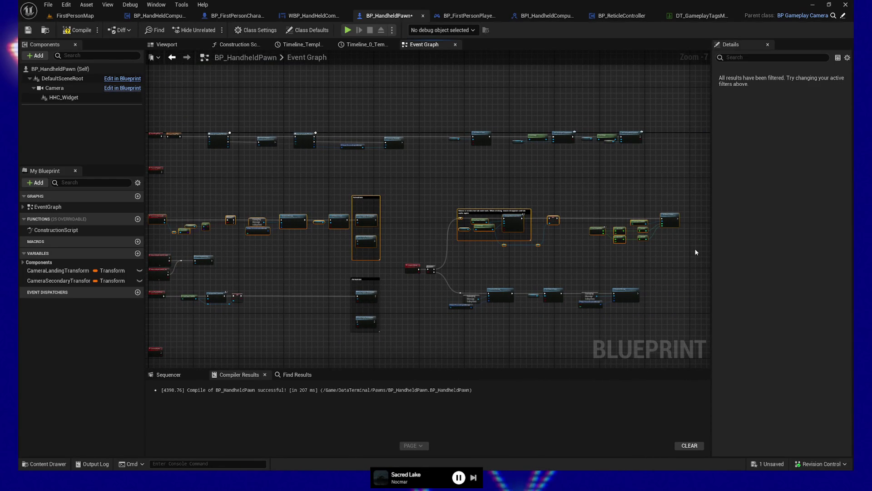
key(c)
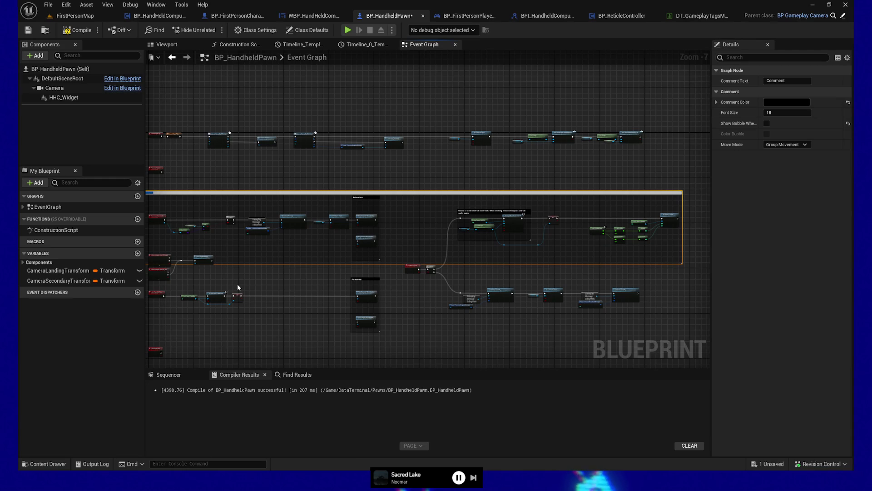
text(Enter)
key(Return)
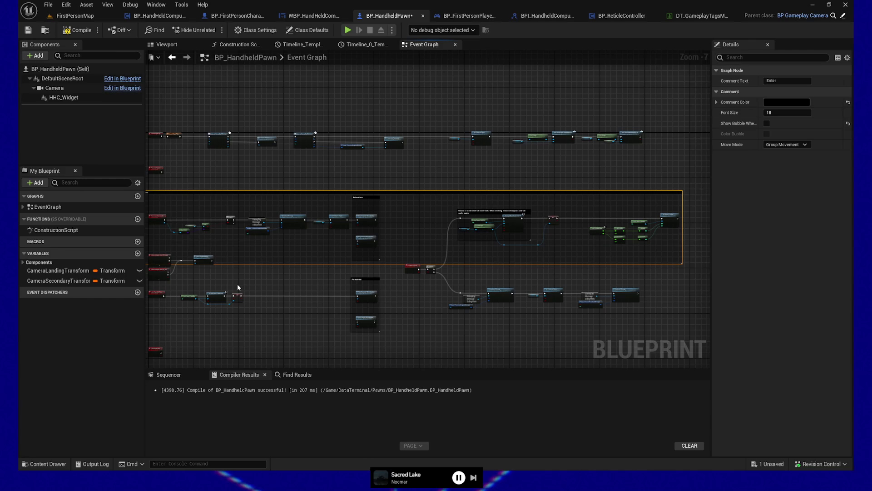
scroll(343, 261, up, 3)
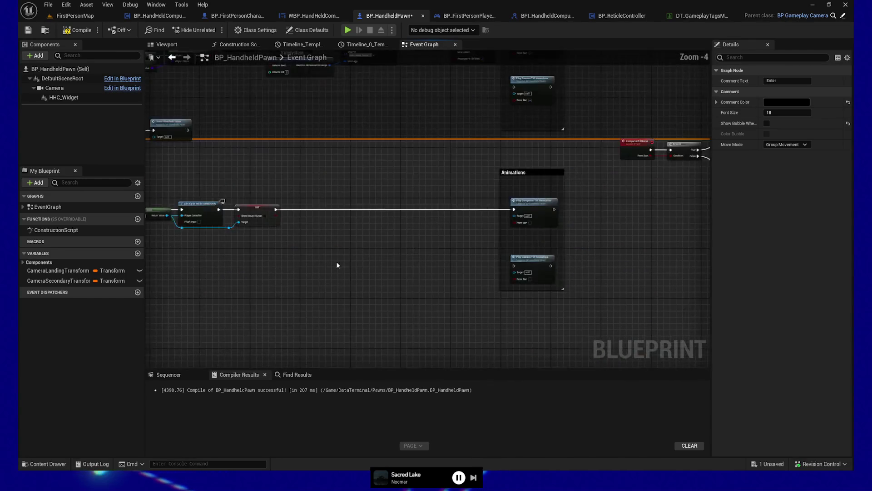
- Select the left row and middle comment nodes, nudge them down, then back up
drag(337, 265, 418, 311)
mouse_move(171, 251)
mouse_down()
mouse_move(227, 227)
mouse_move(241, 209)
mouse_move(287, 201)
mouse_move(319, 213)
mouse_up()
drag(709, 218, 456, 216)
drag(379, 236, 456, 216)
scroll(436, 268, down, 3)
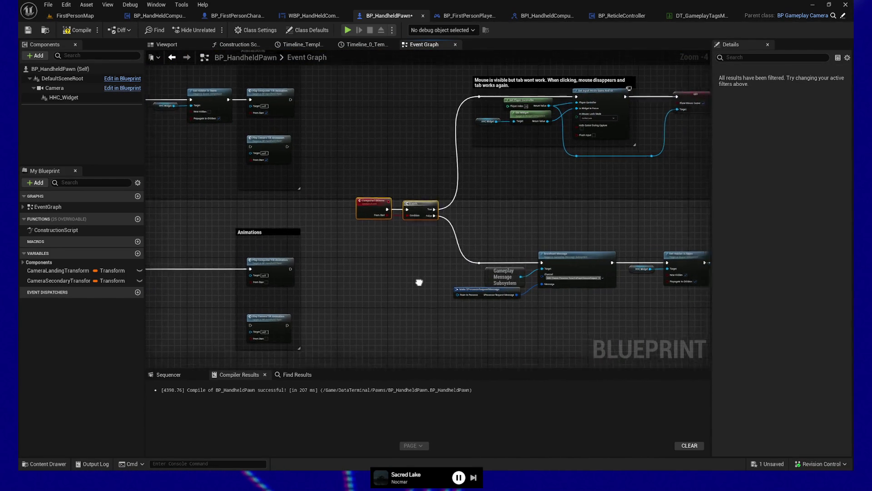
drag(351, 274, 506, 225)
scroll(507, 226, down, 1)
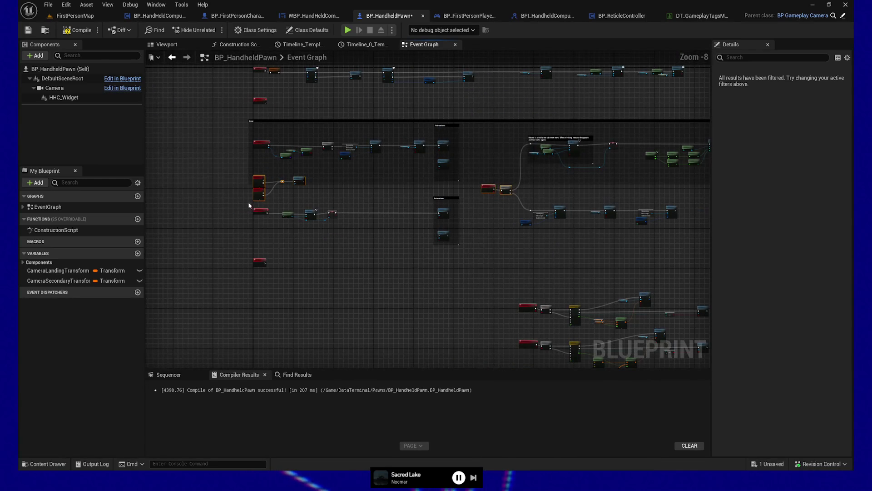
drag(302, 220, 494, 259)
mouse_move(407, 190)
mouse_down()
mouse_move(544, 260)
mouse_move(709, 259)
mouse_move(575, 267)
mouse_up()
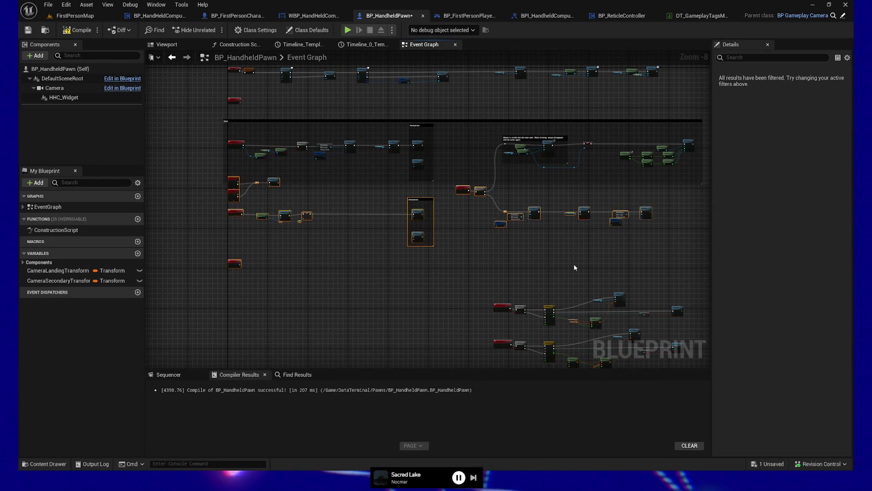
key(Down)
key(Down)
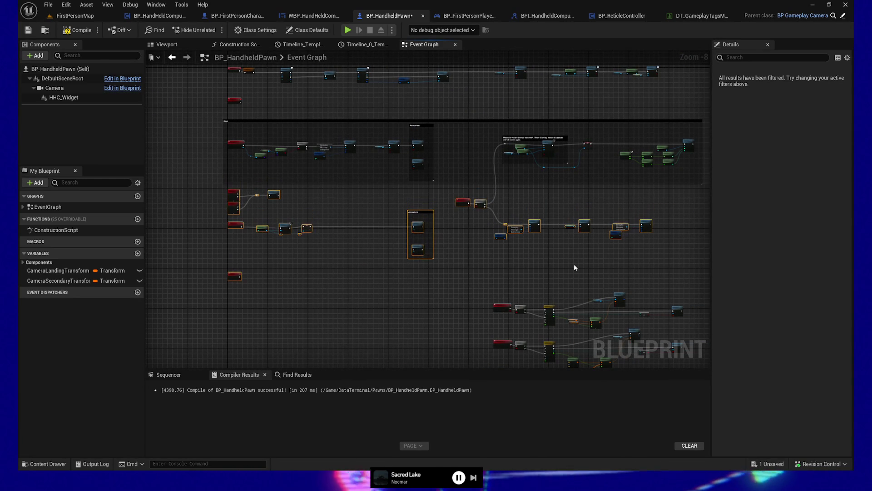
key(Up)
key(Up)
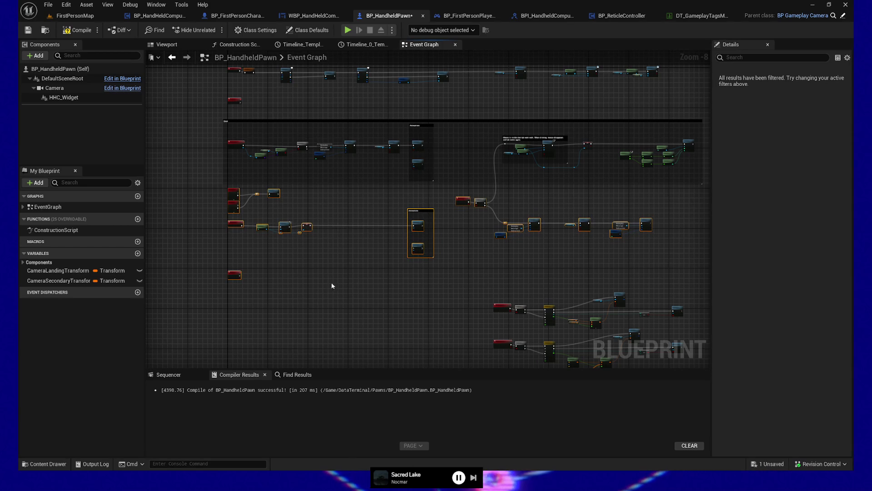
- Move the lower node row and its Animations comment down three arrow-key steps
right_click(393, 285)
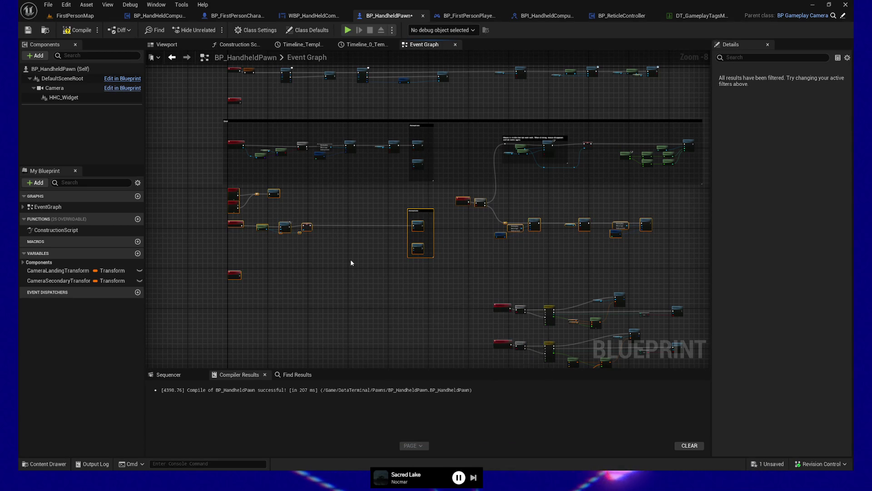
click(359, 284)
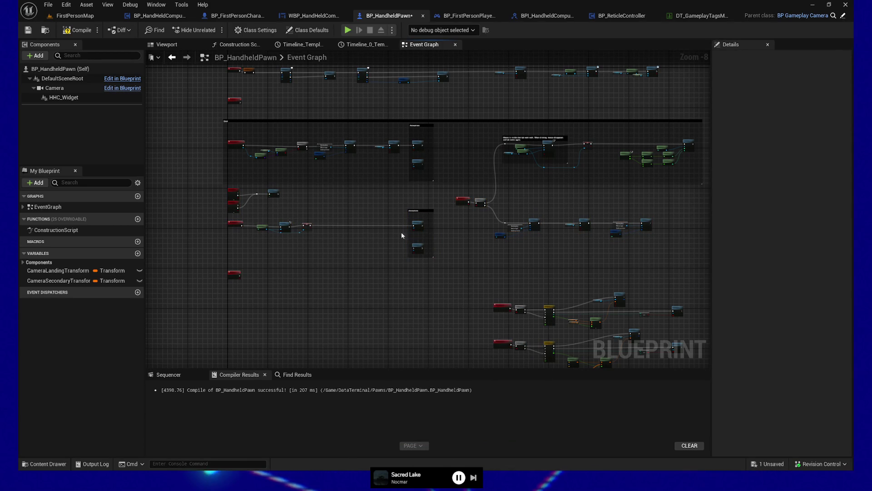
click(463, 201)
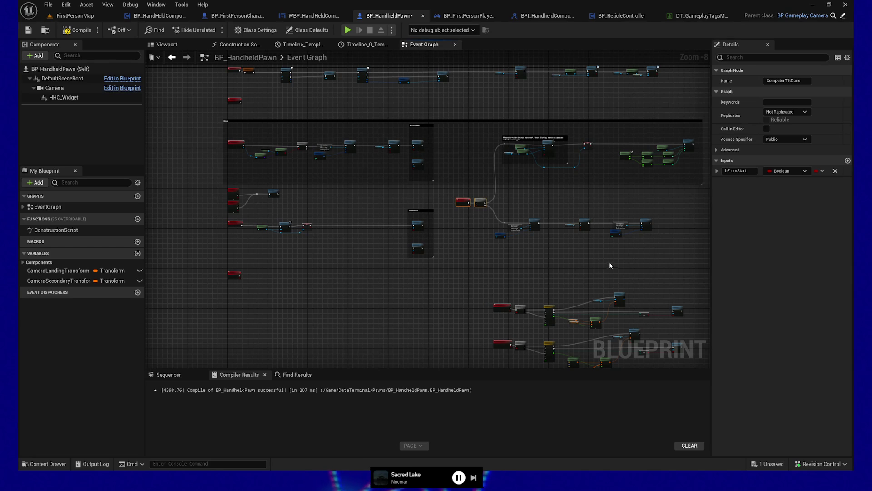
drag(672, 259, 475, 216)
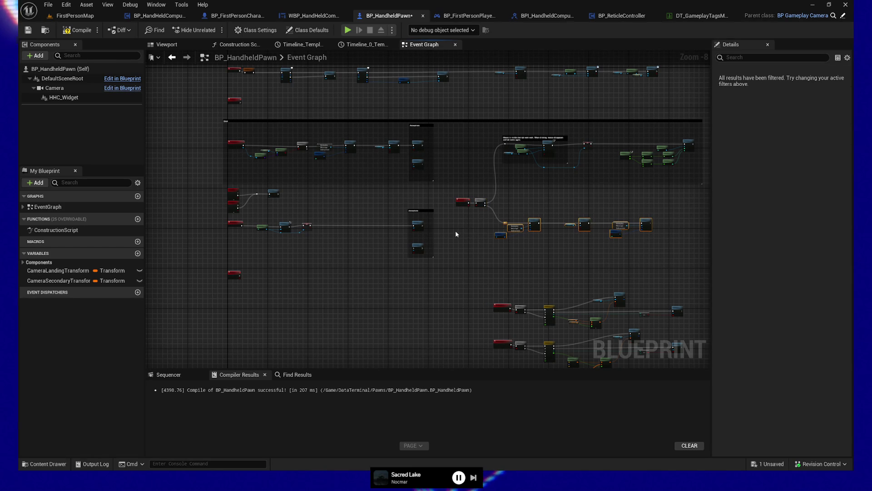
mouse_move(447, 269)
mouse_down()
mouse_move(346, 204)
mouse_move(236, 205)
mouse_move(217, 216)
mouse_up()
drag(397, 196, 435, 220)
key(Down)
key(Down)
key(Down)
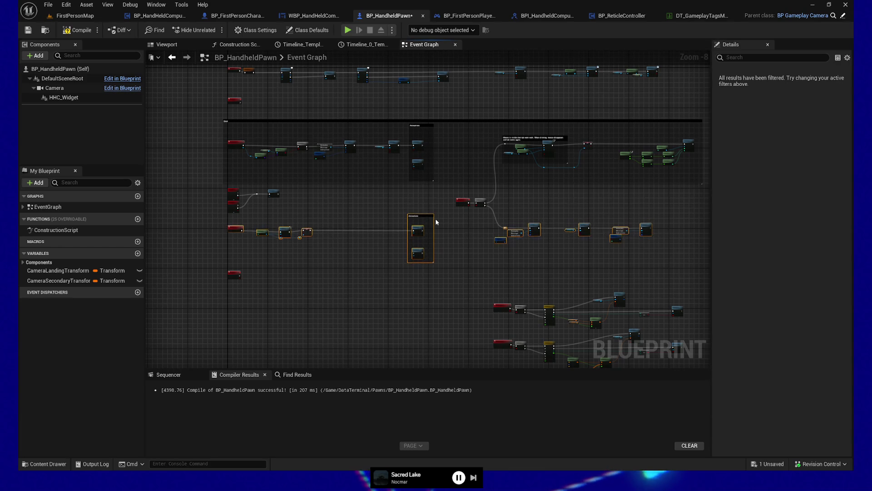
key(Down)
key(Down)
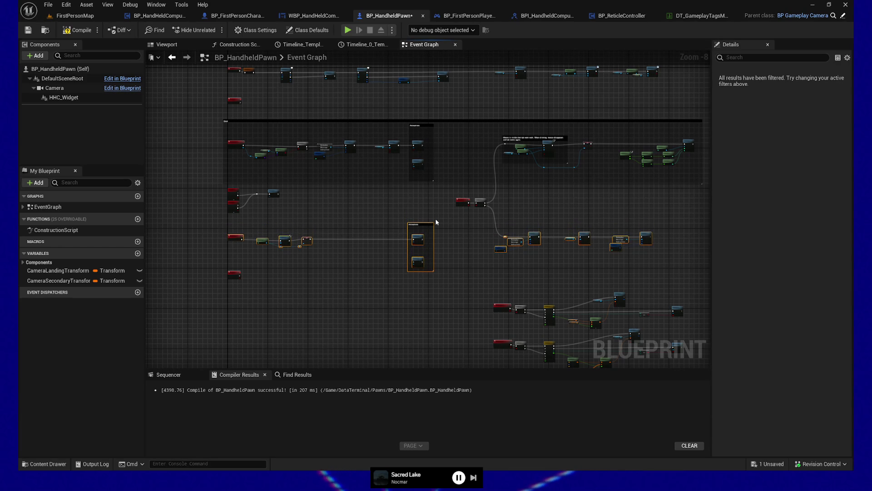
key(Down)
key(Down)
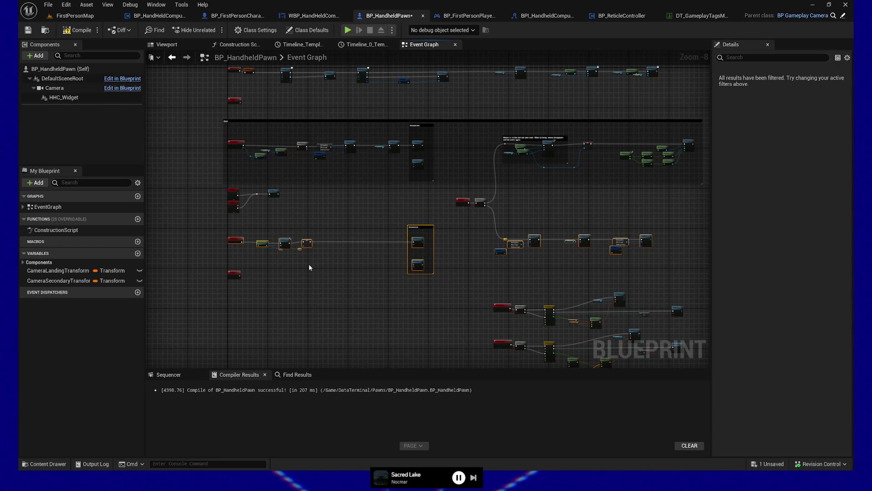
- Group the selected node row in a 'Leave' comment and move the CameraTiltDone event below it
key(c)
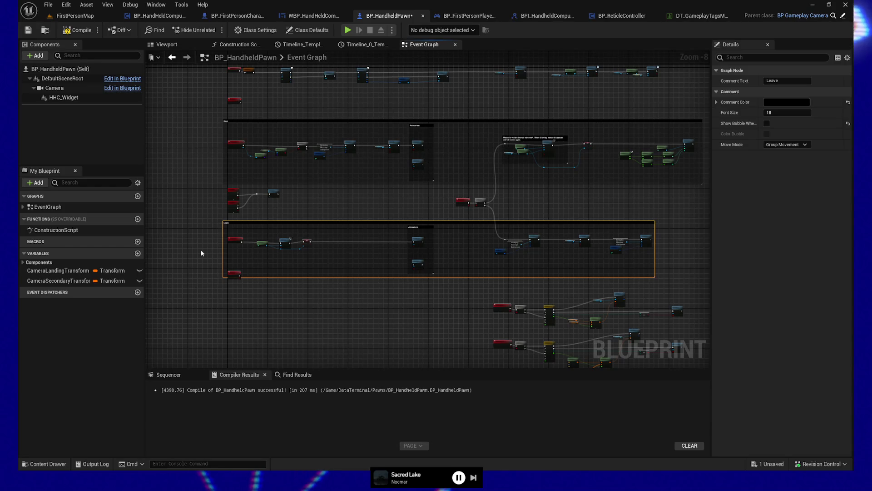
click(232, 272)
drag(232, 272, 233, 293)
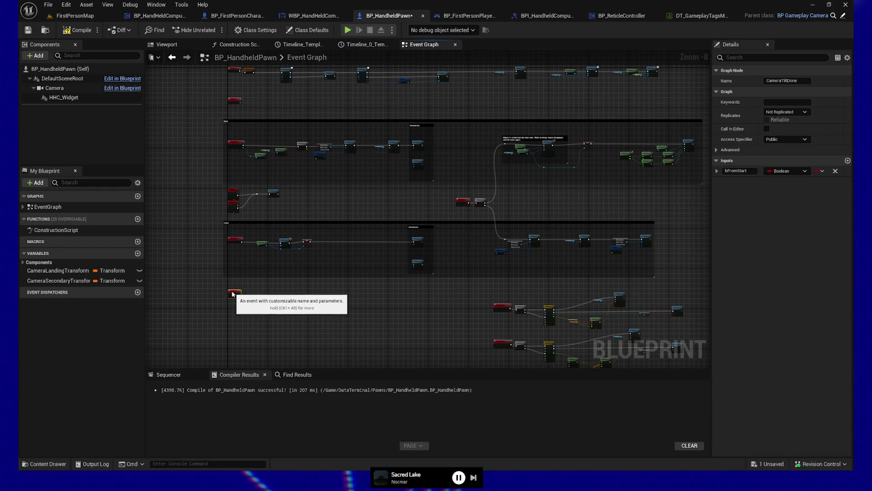
drag(411, 294, 405, 310)
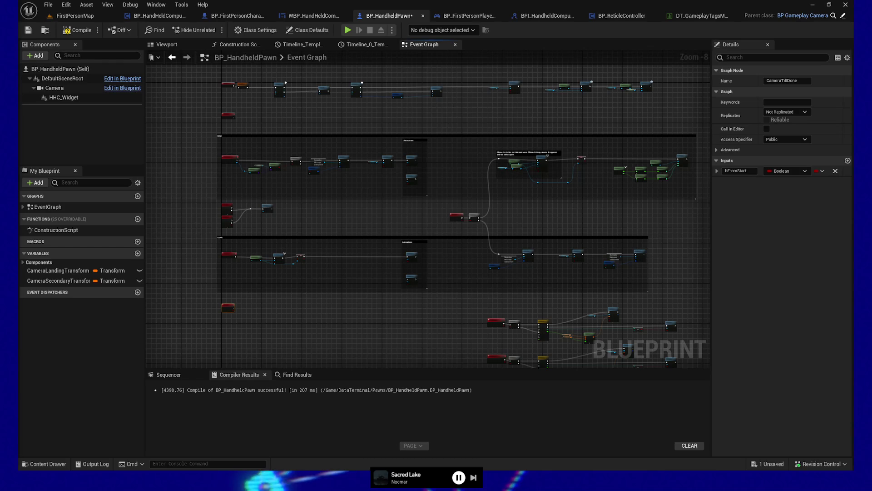
- Zoom and pan the graph to frame the Enter and Leave comment sections
scroll(318, 325, up, 2)
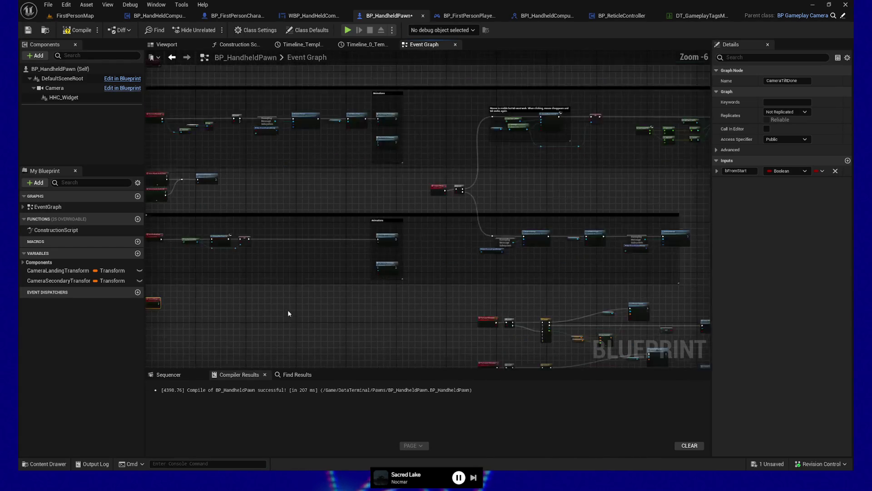
scroll(287, 259, up, 1)
drag(278, 148, 431, 246)
mouse_move(219, 214)
mouse_down()
mouse_move(395, 233)
mouse_move(341, 216)
mouse_up()
drag(413, 334, 469, 316)
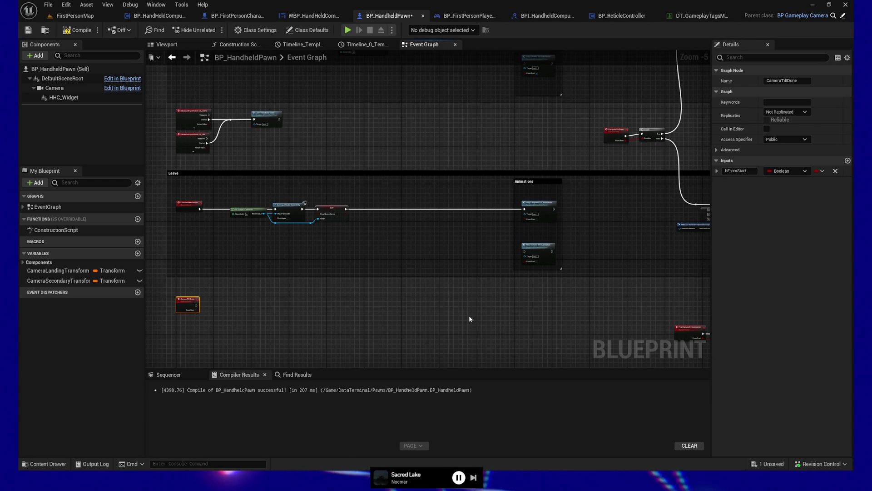
mouse_move(469, 319)
mouse_down()
mouse_move(401, 348)
mouse_move(226, 336)
mouse_up()
- Pan past the Broadcast Message nodes to frame the PlayCameraTilt and PlayComputerTilt timeline clusters
scroll(401, 348, up, 2)
mouse_move(649, 203)
mouse_down()
mouse_move(464, 238)
mouse_move(363, 292)
mouse_move(331, 297)
mouse_up()
scroll(363, 292, down, 2)
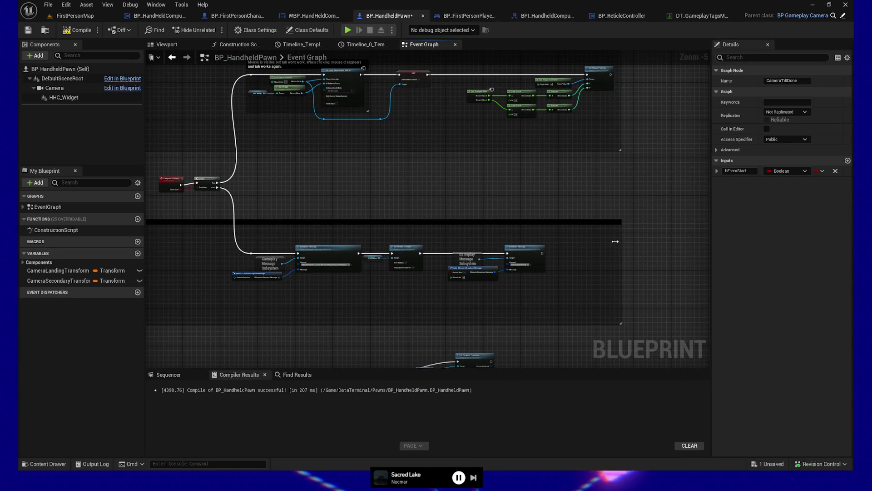
mouse_move(282, 202)
mouse_down()
mouse_move(466, 207)
mouse_move(302, 192)
mouse_move(557, 189)
mouse_move(508, 227)
mouse_move(465, 161)
mouse_move(464, 181)
mouse_up()
scroll(356, 290, down, 2)
drag(355, 290, 271, 207)
scroll(296, 256, up, 2)
drag(296, 255, 163, 93)
drag(359, 229, 391, 287)
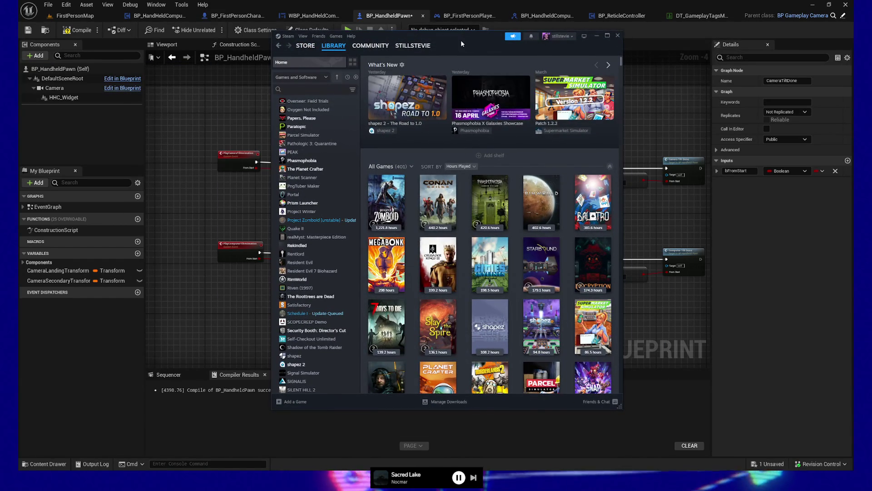
- Move the Steam window aside and open the Project Zomboid game page
drag(461, 43, 447, 41)
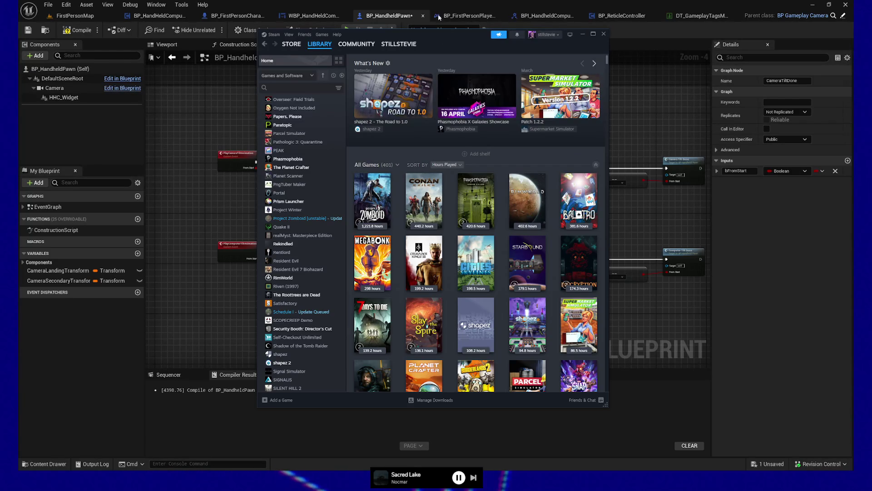
key(alt+Tab)
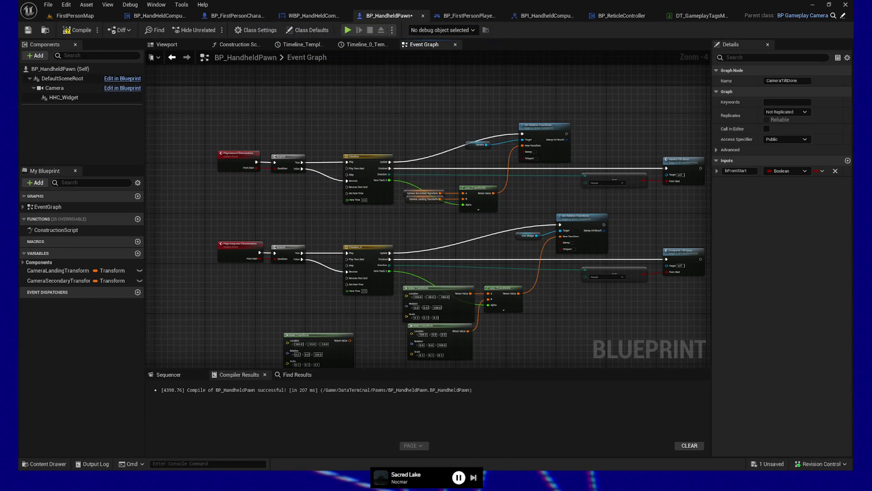
key(alt+Tab)
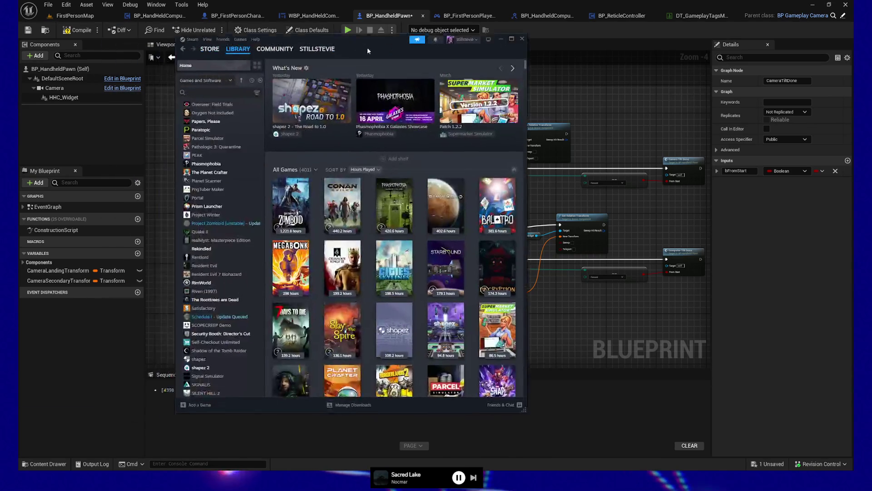
click(343, 200)
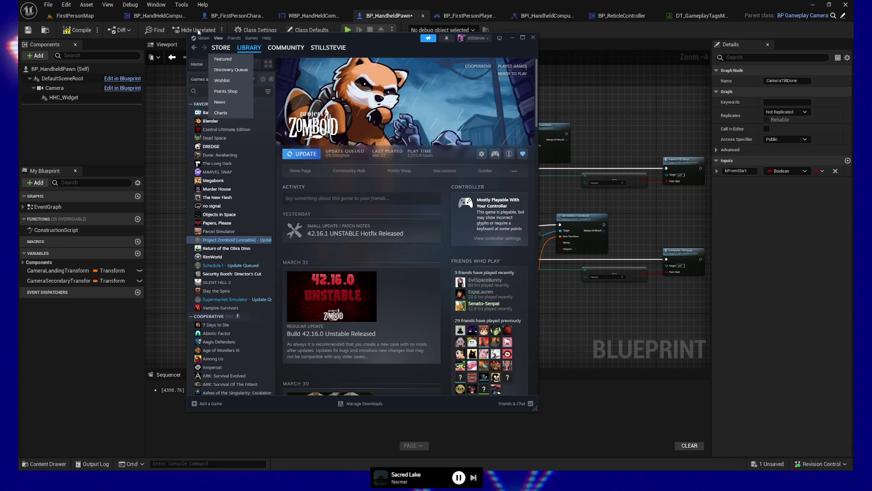
- Go back to Steam's library home, minimise Steam, and clear the graph's node selection
click(194, 48)
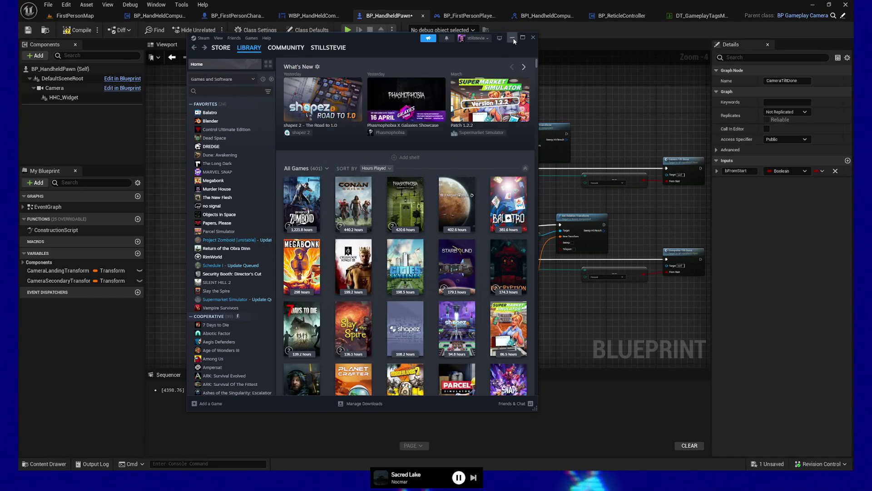
click(513, 39)
click(260, 221)
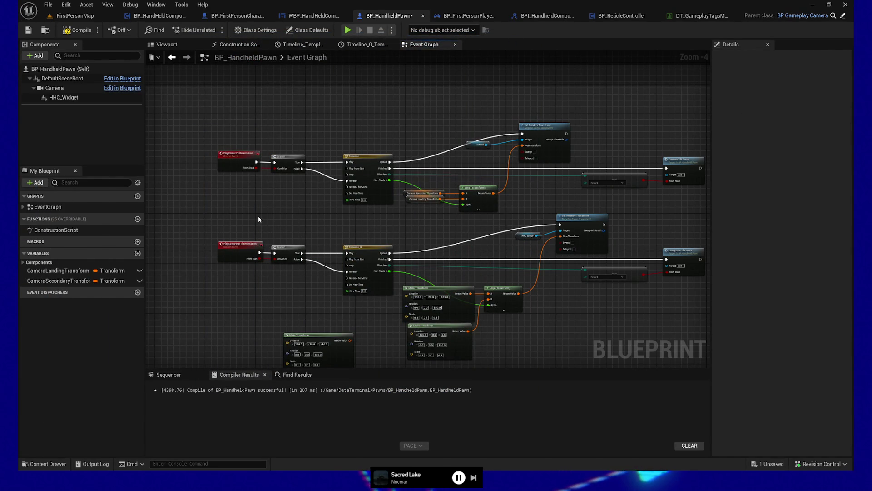
key(alt+Tab)
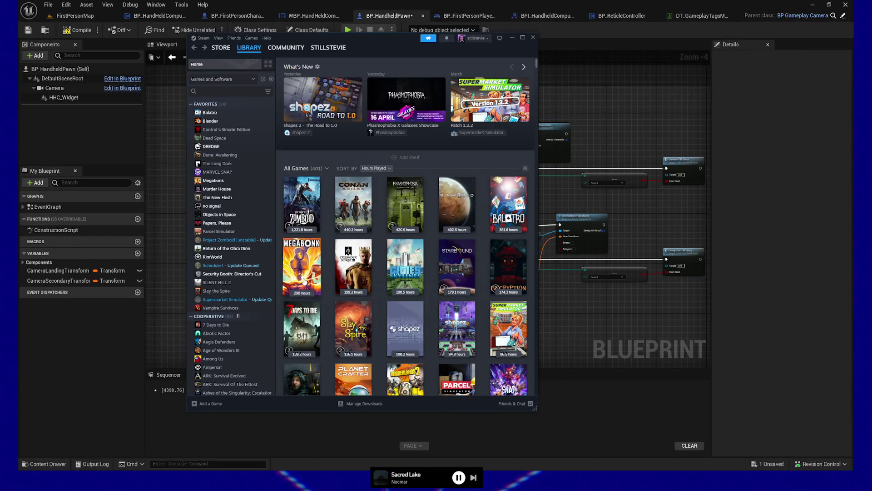
mouse_move(305, 281)
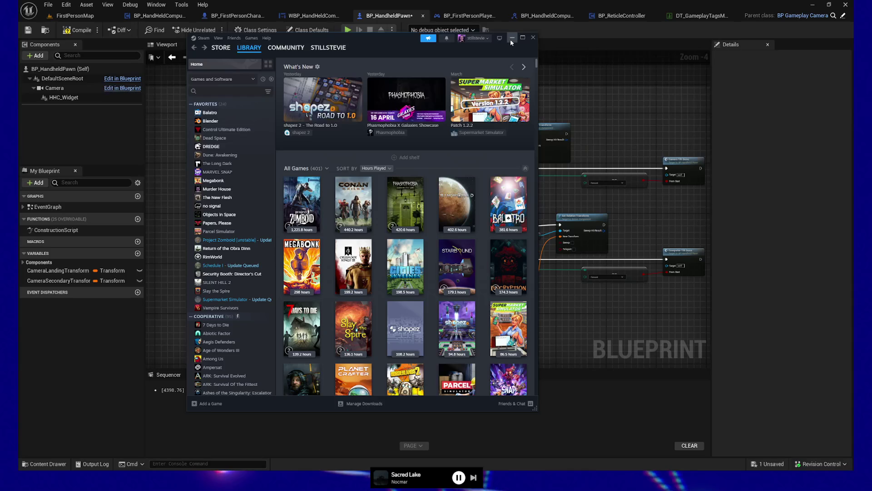
scroll(405, 273, down, 3)
scroll(404, 288, down, 2)
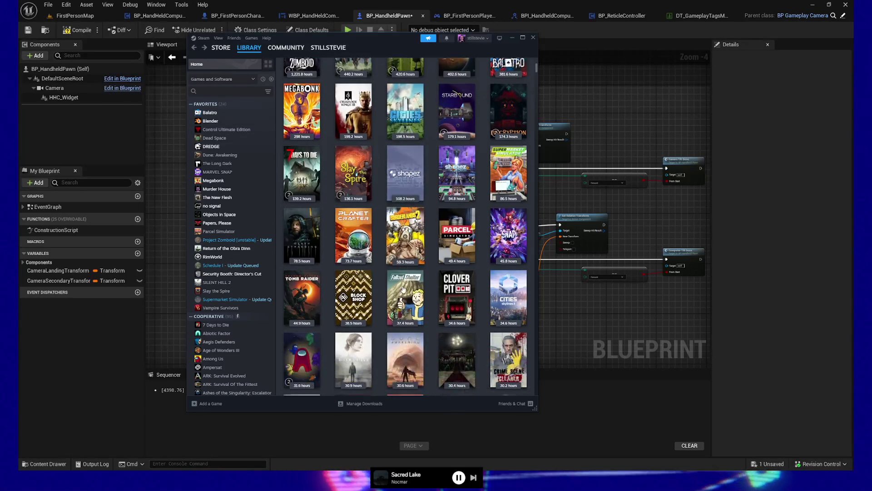
mouse_move(515, 295)
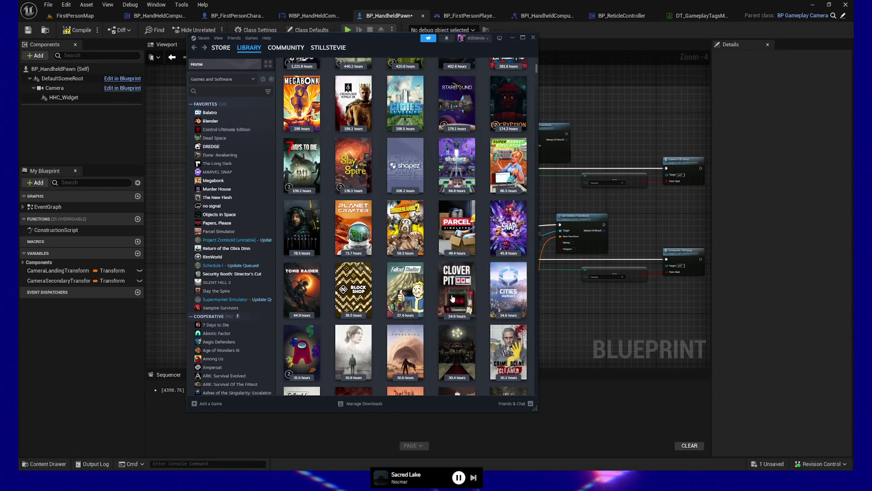
mouse_move(452, 297)
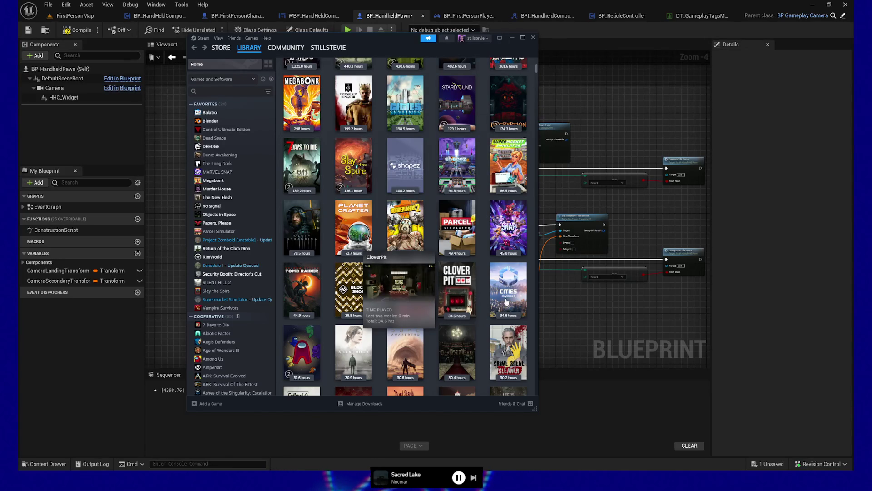
scroll(512, 326, up, 1)
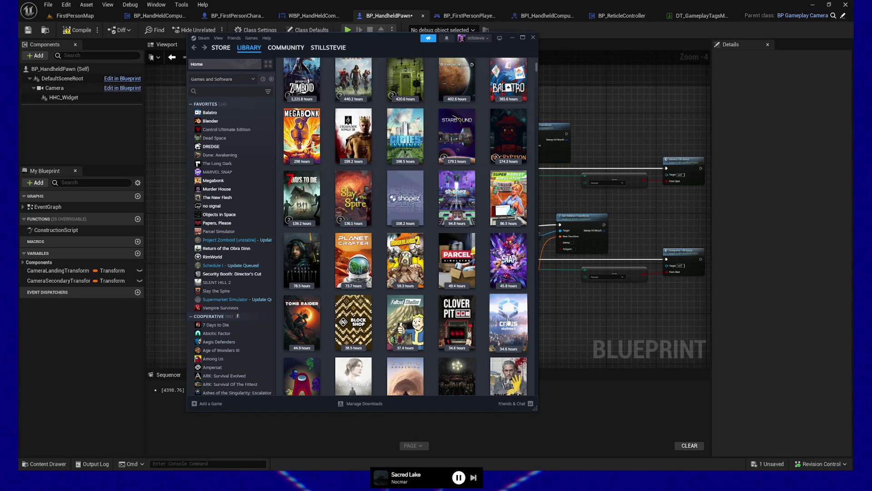
scroll(508, 322, up, 3)
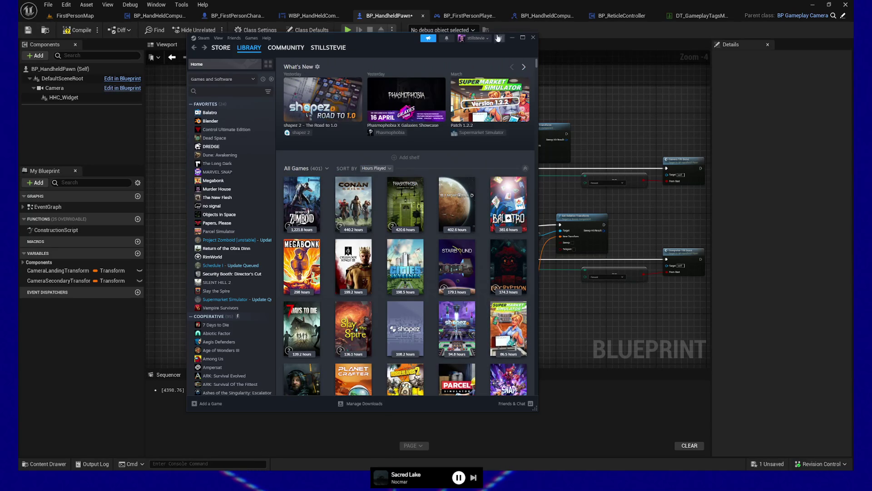
click(511, 38)
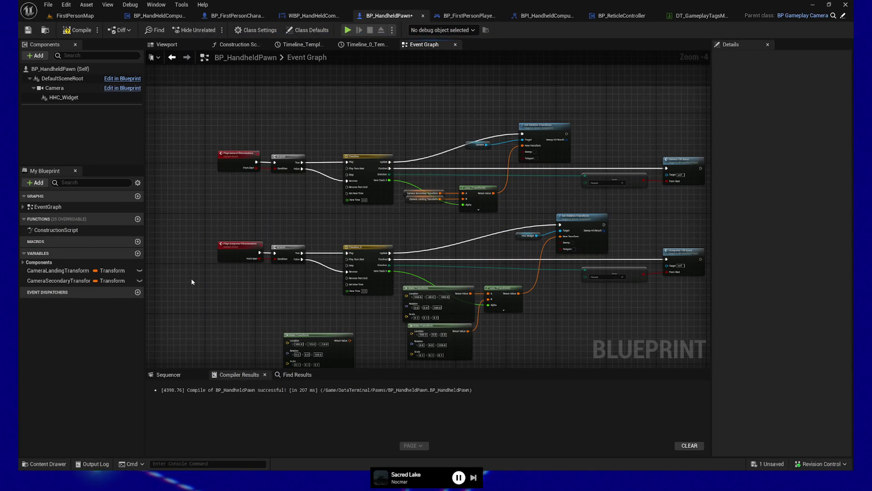
- Bring the lower Make Transform nodes into view and delete the loose Make Transform node
drag(251, 212, 194, 208)
mouse_move(365, 231)
mouse_down()
mouse_move(249, 233)
mouse_move(395, 345)
mouse_up()
scroll(254, 234, up, 1)
key(Delete)
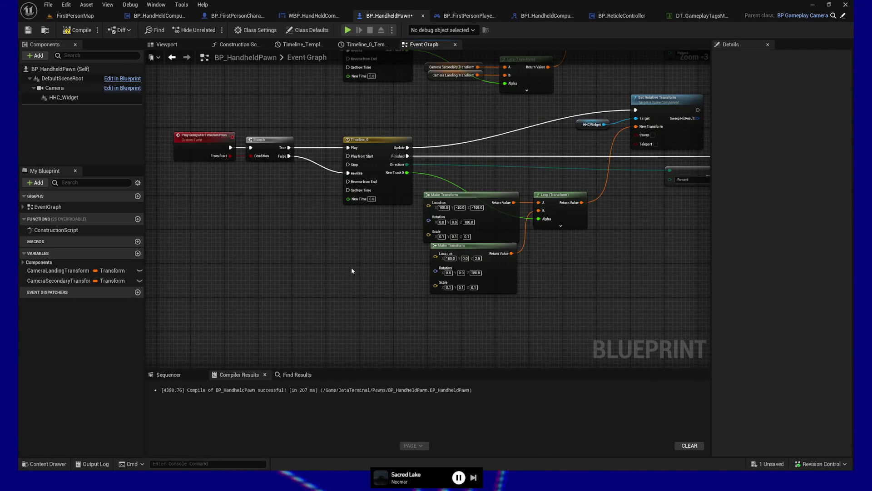
- Reframe the tilt rows beside the rest of the graph and marquee-select the lower tilt-animation node group
drag(355, 263, 362, 358)
mouse_move(341, 233)
mouse_down()
mouse_move(315, 156)
mouse_move(268, 148)
mouse_move(304, 180)
mouse_up()
scroll(268, 148, down, 1)
scroll(304, 180, down, 2)
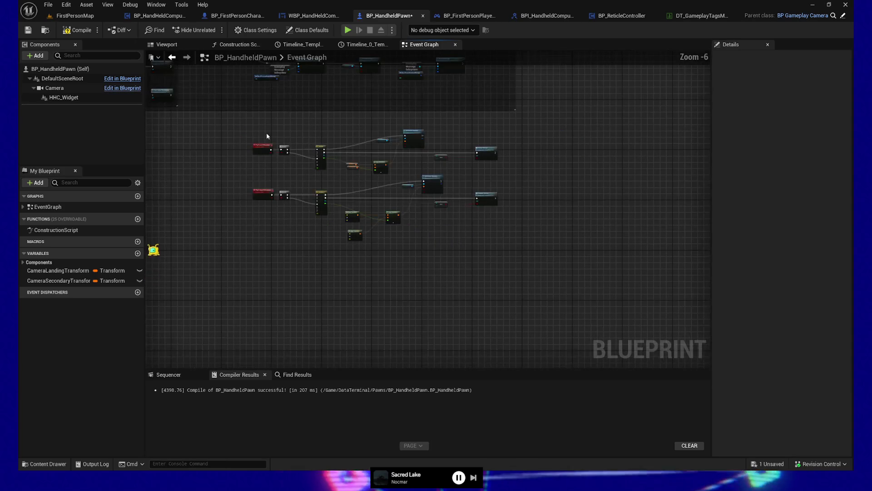
drag(332, 258, 546, 284)
drag(507, 181, 179, 210)
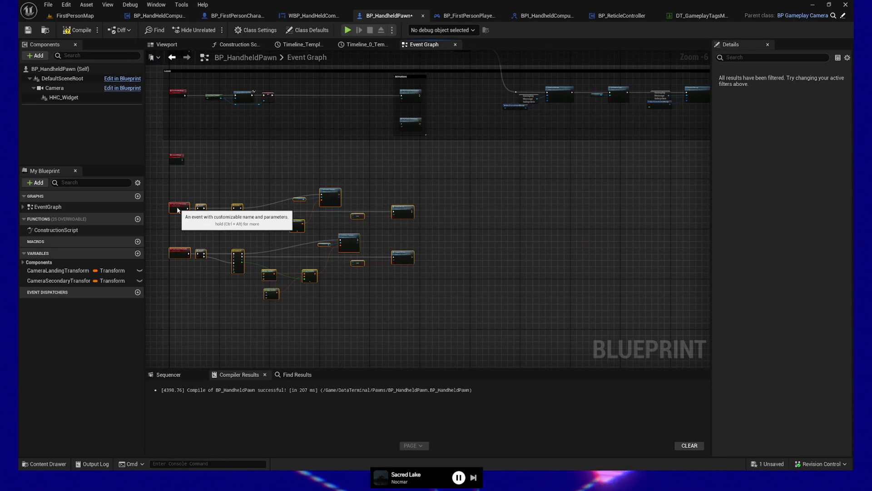
drag(193, 248, 212, 212)
mouse_move(495, 328)
mouse_down()
mouse_move(165, 224)
mouse_move(186, 206)
mouse_move(234, 250)
mouse_up()
scroll(234, 250, up, 5)
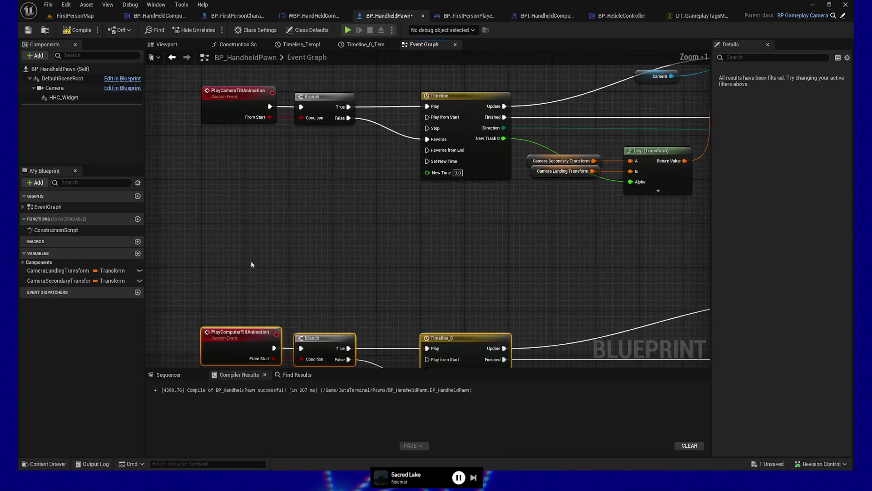
mouse_move(388, 259)
mouse_down()
mouse_move(309, 305)
mouse_move(432, 323)
mouse_up()
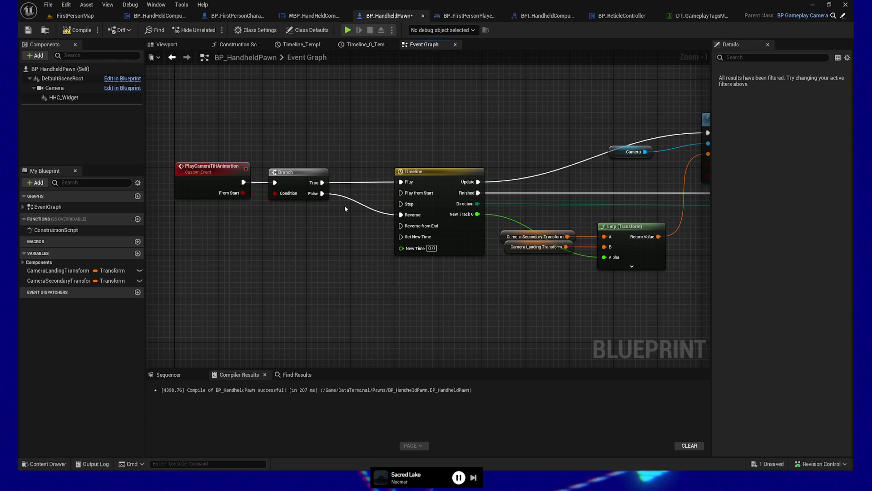
double_click(341, 194)
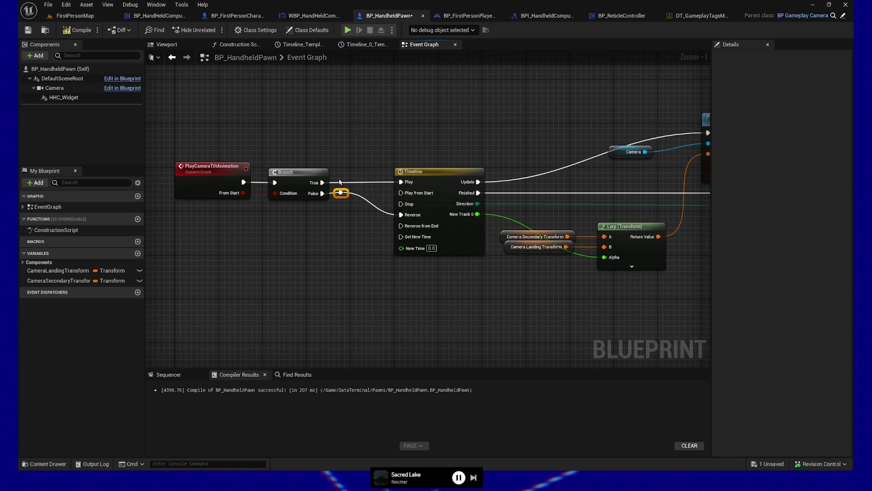
click(432, 174)
key(q)
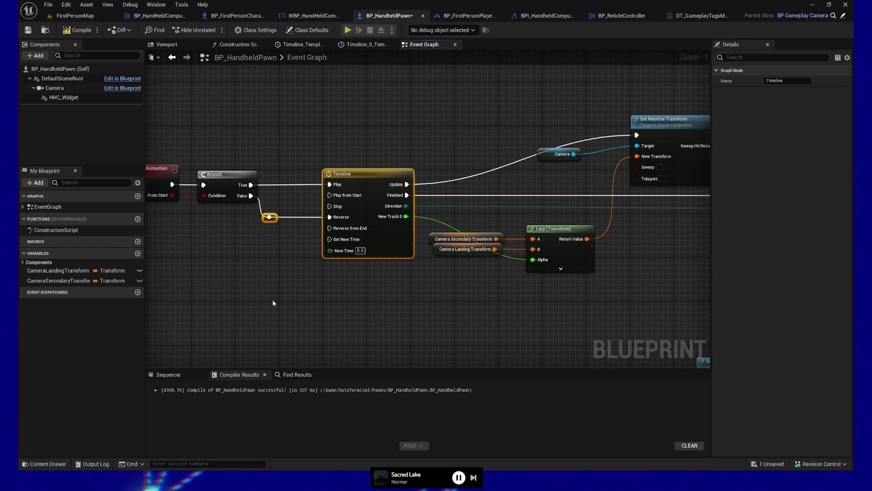
mouse_move(292, 218)
mouse_down()
mouse_move(307, 302)
mouse_move(271, 302)
mouse_move(403, 242)
mouse_move(310, 254)
mouse_move(367, 245)
mouse_up()
double_click(384, 251)
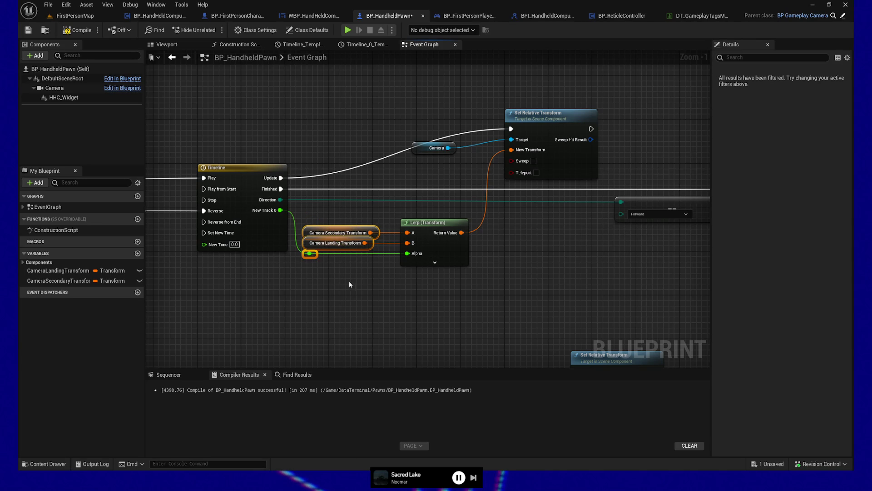
drag(350, 284, 301, 259)
drag(522, 224, 520, 249)
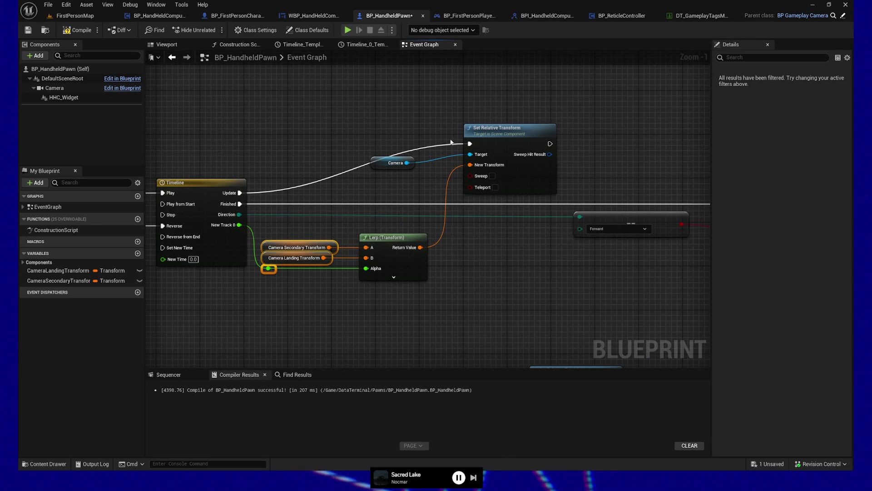
double_click(437, 144)
ctrl+click(500, 129)
click(426, 138)
ctrl+click(298, 247)
ctrl+click(293, 257)
drag(437, 144, 268, 144)
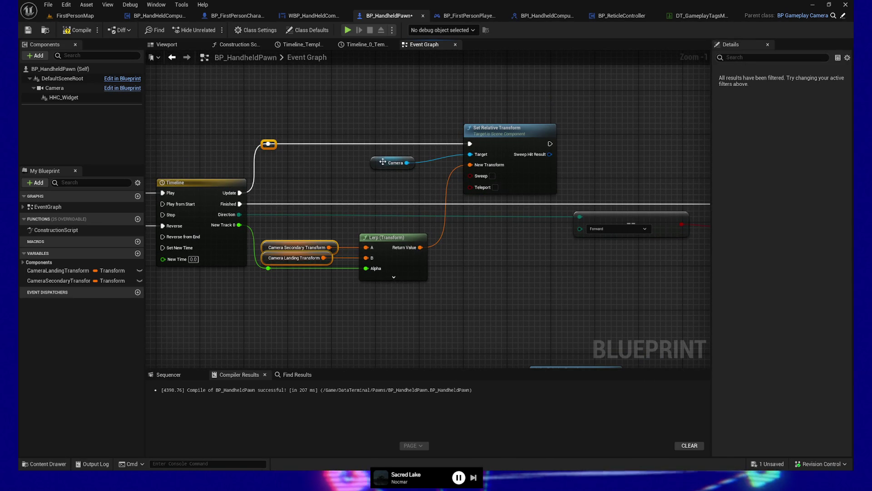
drag(383, 162, 411, 153)
ctrl+click(500, 130)
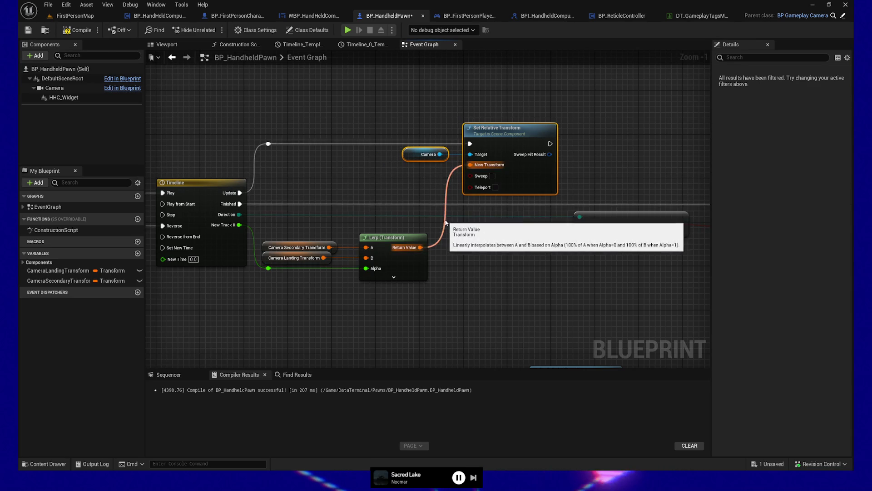
drag(502, 170, 476, 190)
drag(511, 251, 310, 264)
mouse_move(399, 252)
mouse_down()
mouse_move(535, 247)
mouse_move(516, 249)
mouse_up()
click(520, 210)
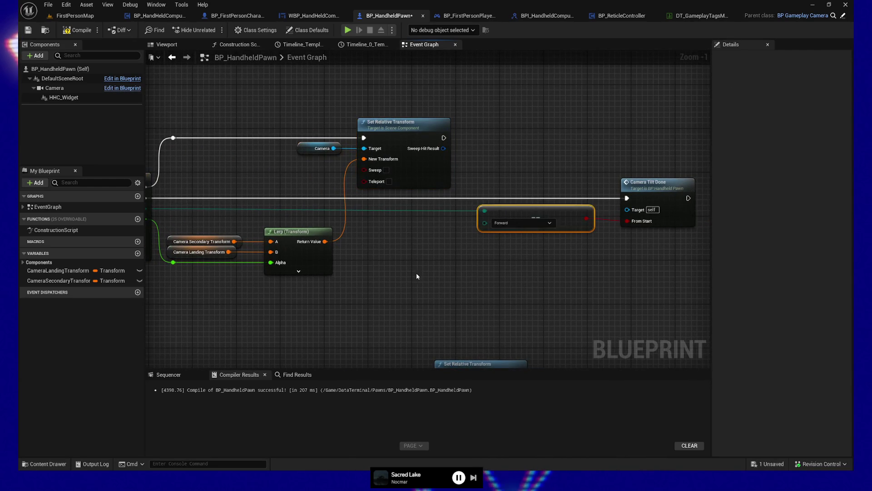
drag(520, 210, 587, 204)
drag(473, 273, 337, 283)
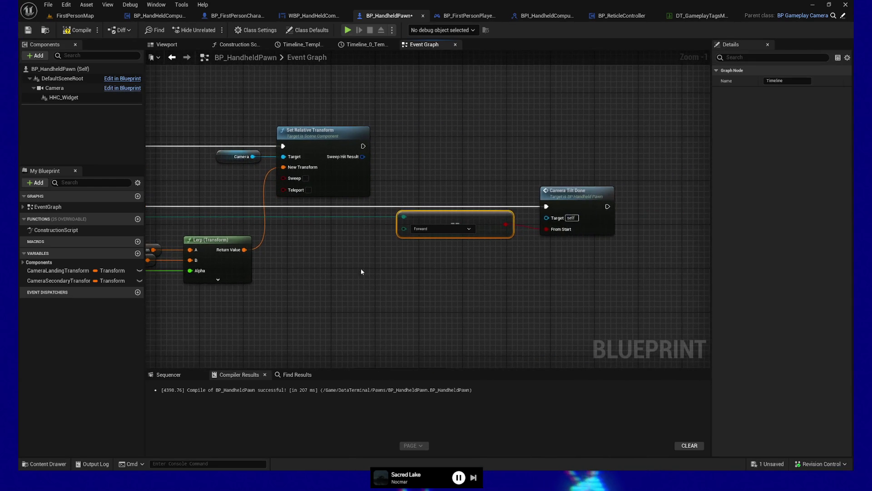
click(519, 227)
click(478, 212)
drag(471, 190, 494, 188)
click(495, 188)
drag(431, 180, 636, 248)
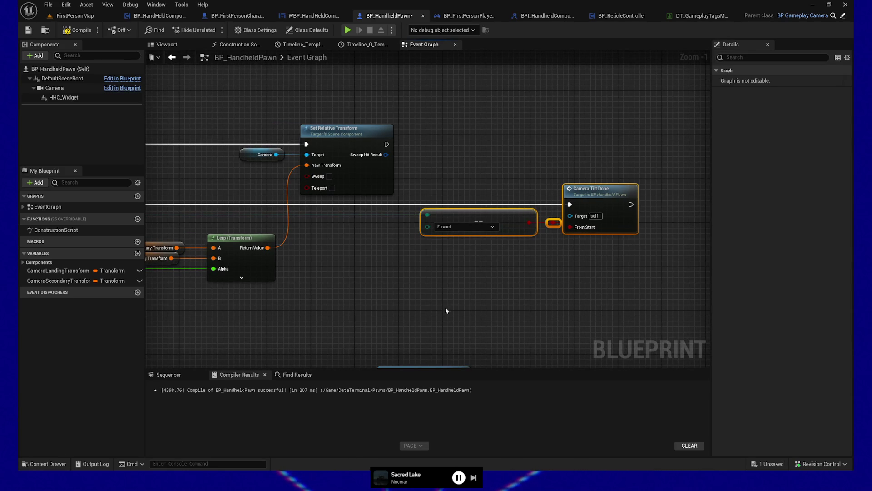
drag(341, 300, 561, 309)
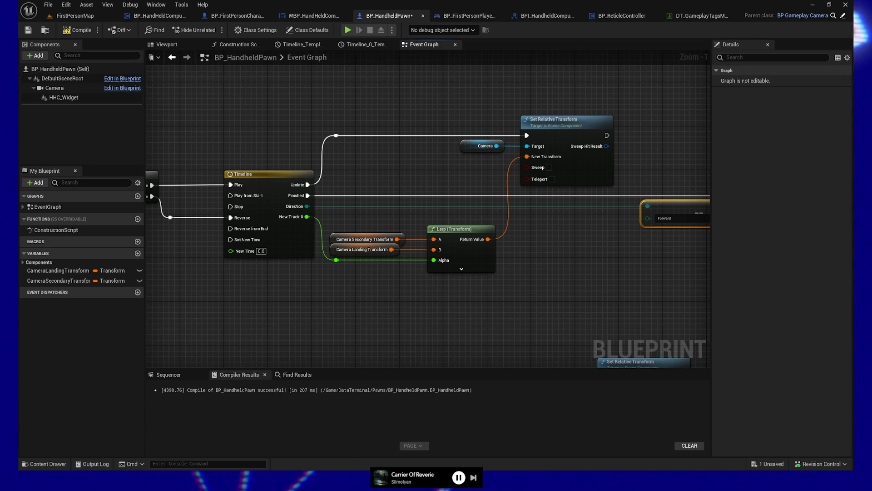
- Open the camera-tilt Timeline's curve, compile and save BP_HandheldPawn, and return to the Event Graph
double_click(286, 236)
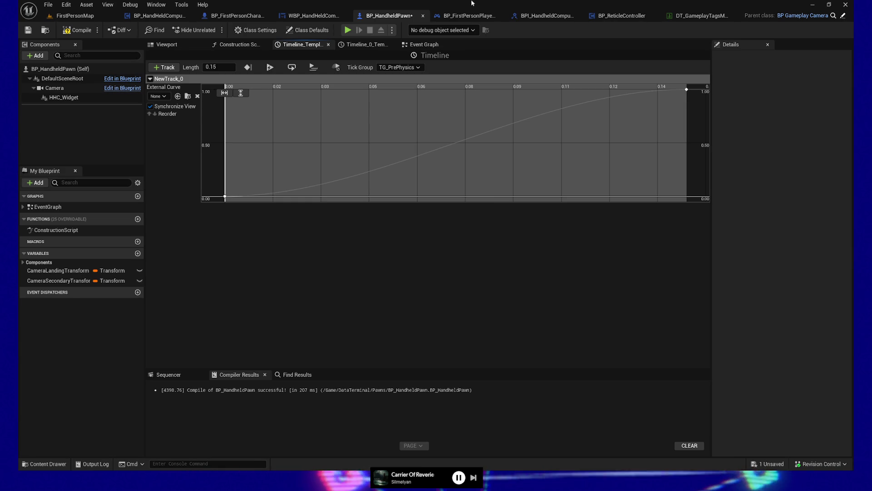
click(77, 30)
click(26, 31)
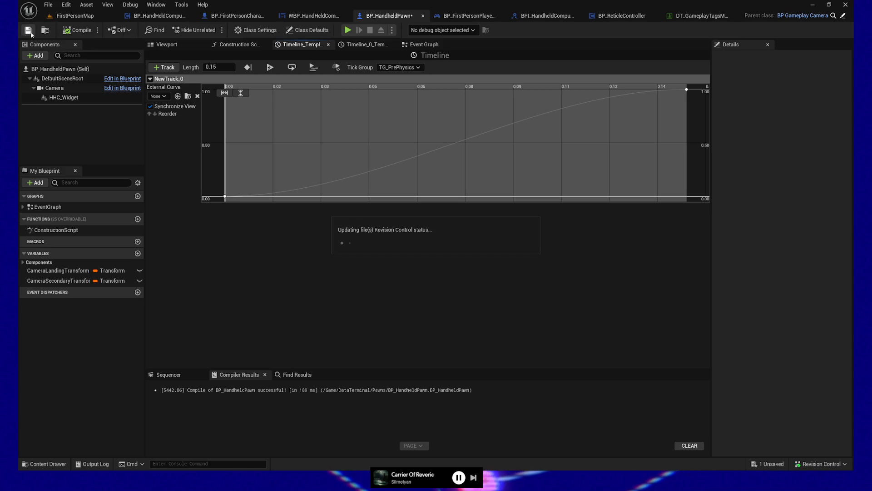
click(424, 44)
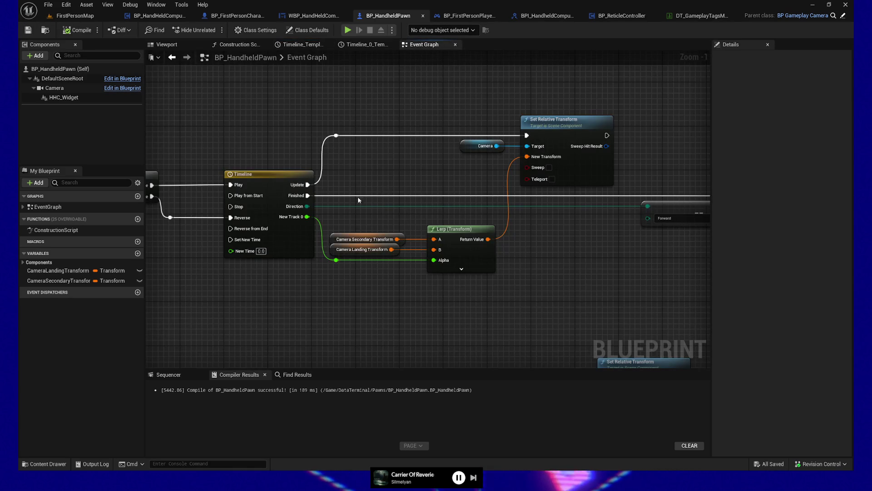
- Add a Get Runtime Float Curve Value node from a 'curve' search and move it up and left
right_click(287, 322)
text(curve)
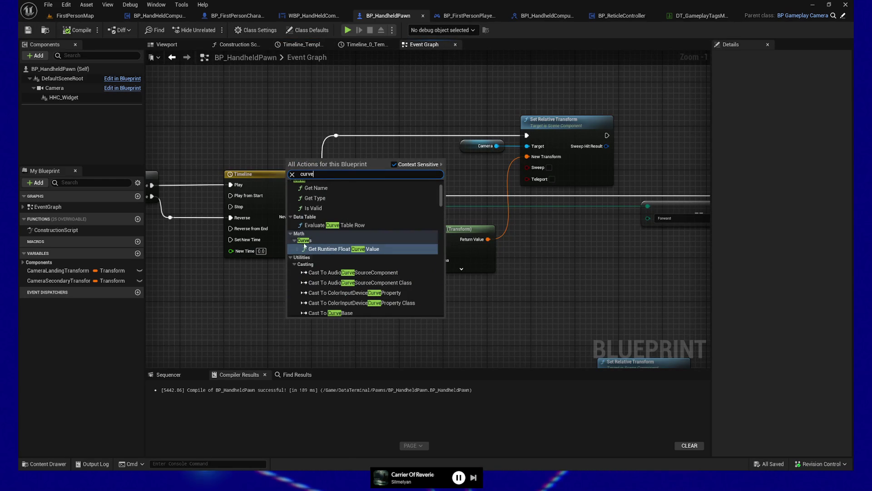
click(340, 251)
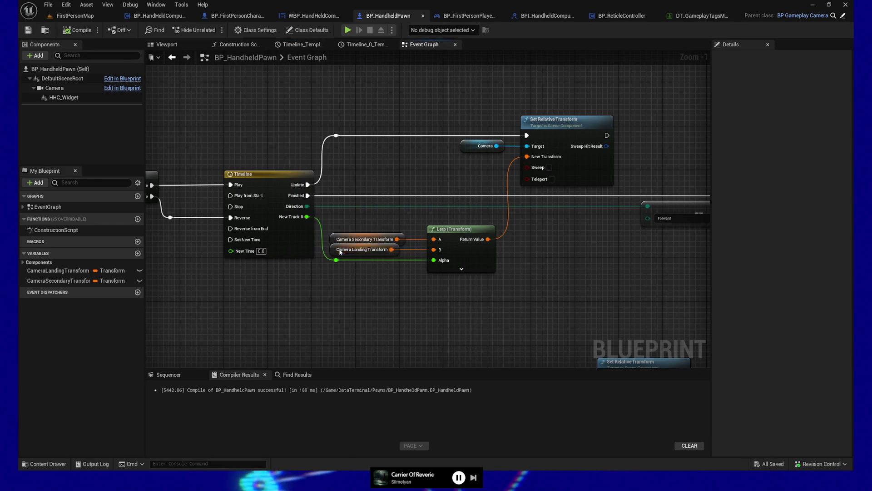
drag(227, 305, 440, 303)
drag(329, 241, 285, 223)
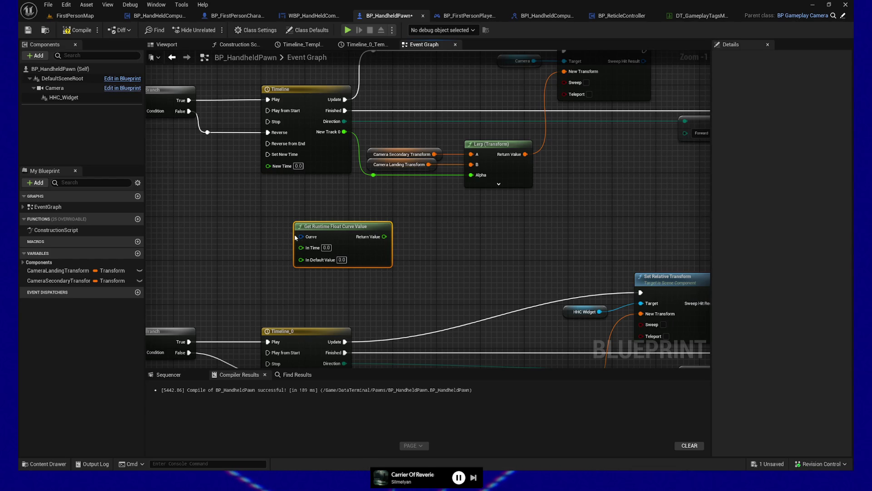
- Search the graph actions for 'float curve' and collapse the Casting and Struct result categories
right_click(300, 293)
text(float curve)
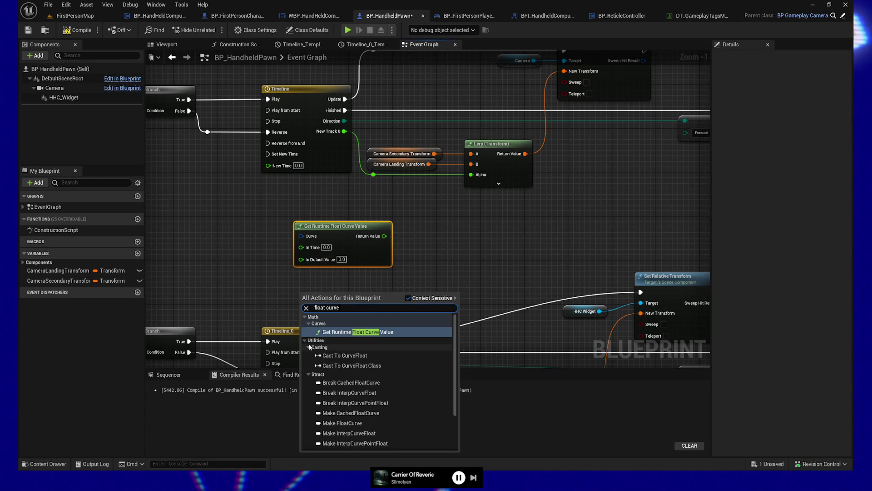
click(309, 348)
click(308, 355)
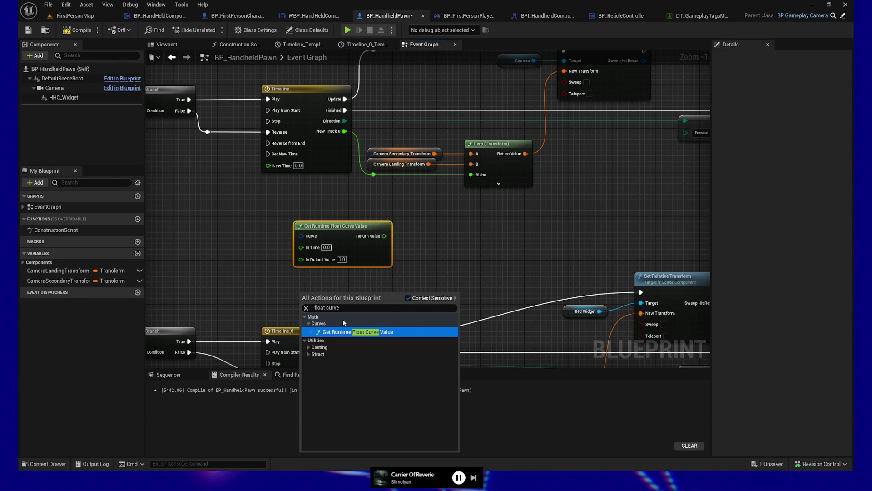
- Try a Make RuntimeFloatCurve node on the Curve pin, delete it, and nudge the curve node
right_click(301, 235)
key(Escape)
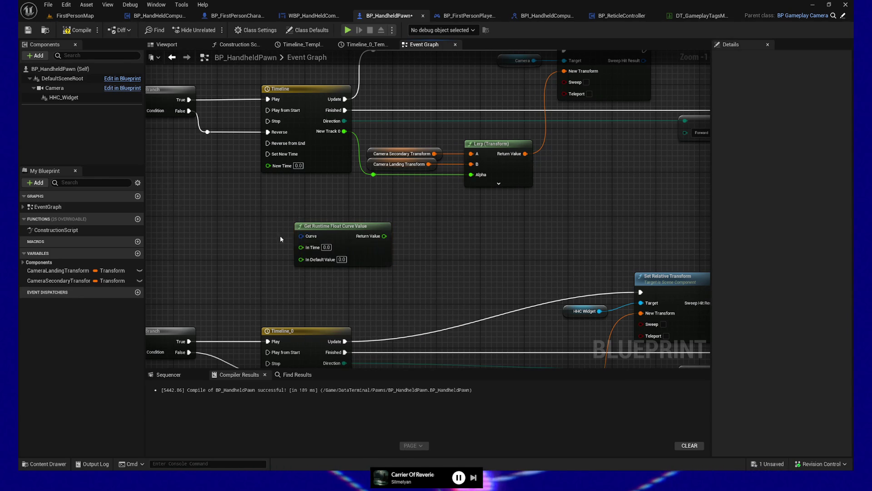
drag(301, 234, 251, 242)
text(make)
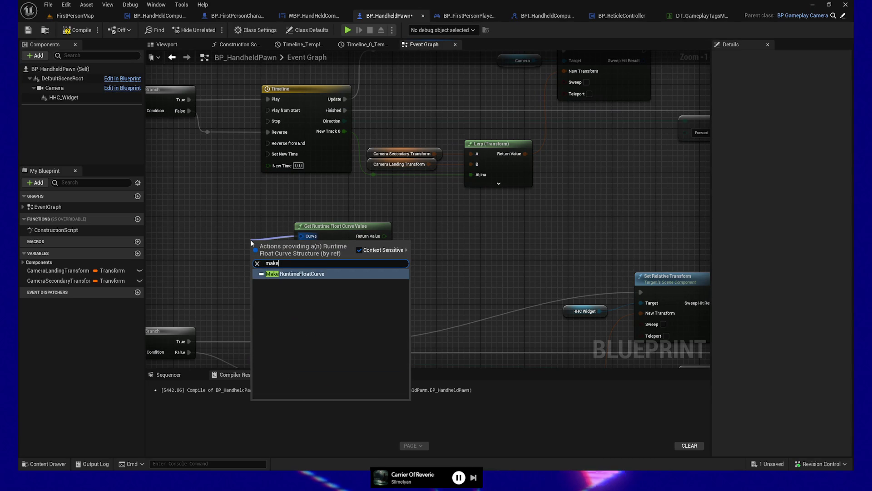
key(Return)
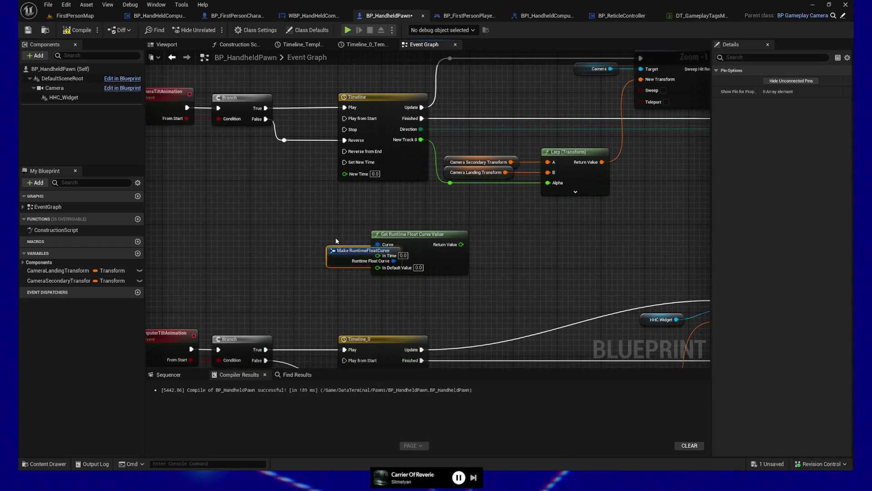
mouse_move(363, 251)
mouse_down()
mouse_move(303, 235)
mouse_move(313, 259)
mouse_up()
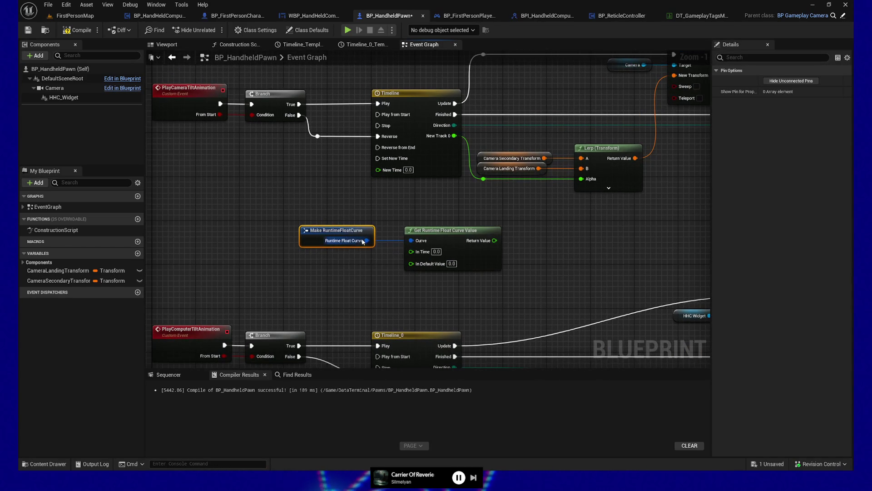
key(Delete)
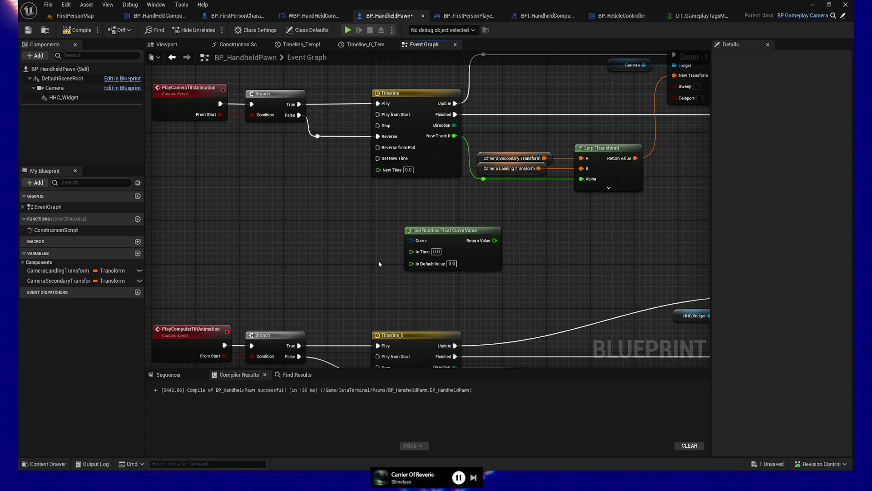
drag(380, 210, 541, 287)
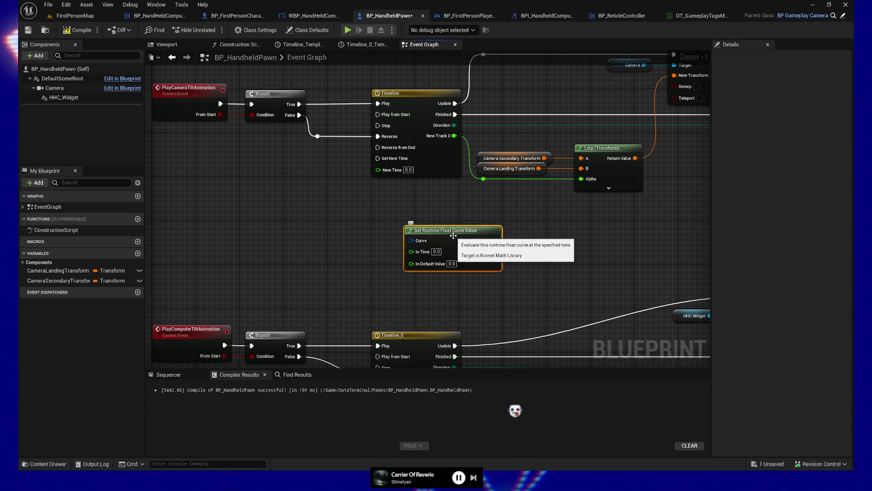
drag(453, 236, 442, 240)
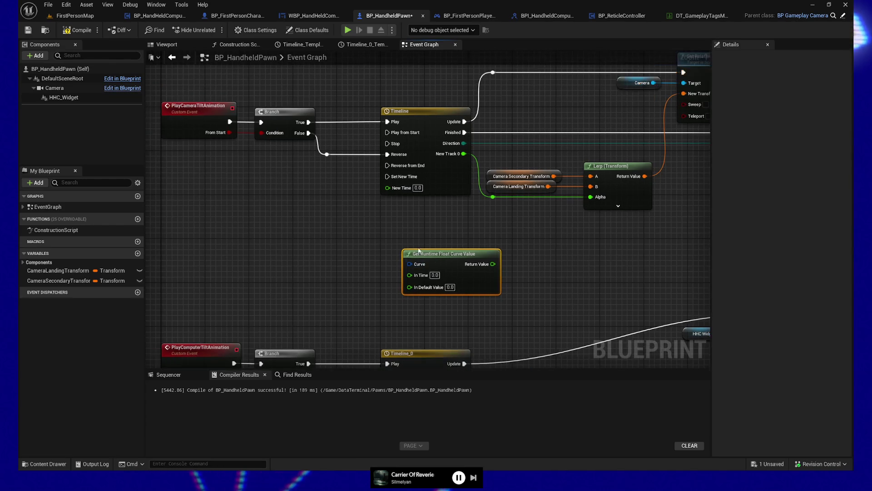
- Shift the curve node left and frame both tilt timeline chains, with nothing selected
drag(414, 253, 392, 253)
scroll(370, 296, down, 3)
scroll(321, 253, up, 1)
mouse_move(263, 334)
mouse_down()
mouse_move(318, 363)
mouse_move(337, 358)
mouse_move(302, 156)
mouse_move(441, 187)
mouse_move(392, 253)
mouse_move(357, 259)
mouse_move(246, 217)
mouse_move(378, 247)
mouse_up()
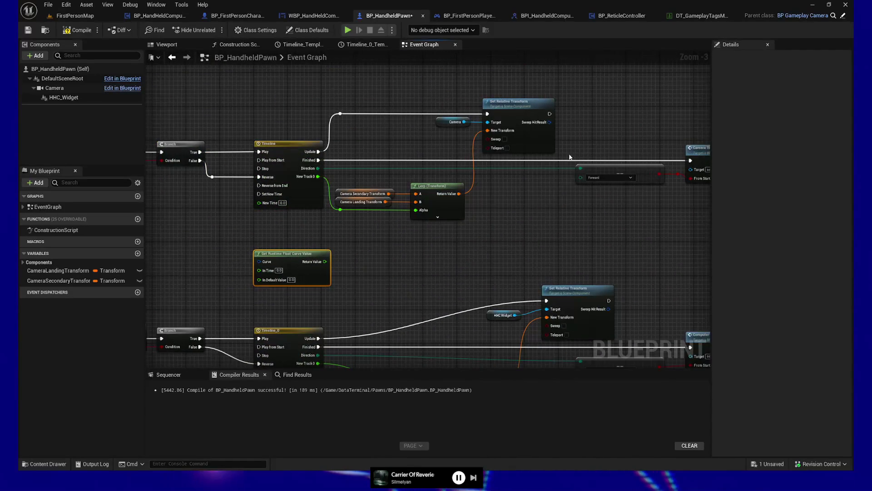
drag(435, 320, 422, 138)
drag(274, 258, 367, 354)
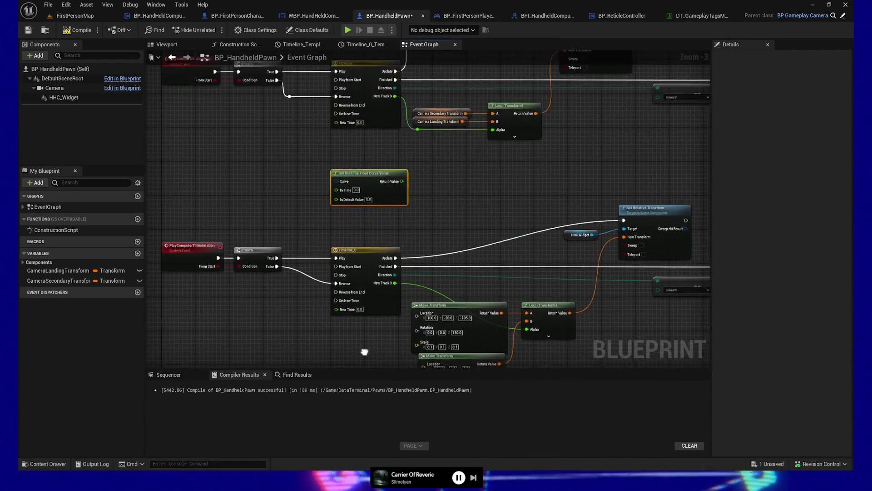
scroll(366, 355, down, 1)
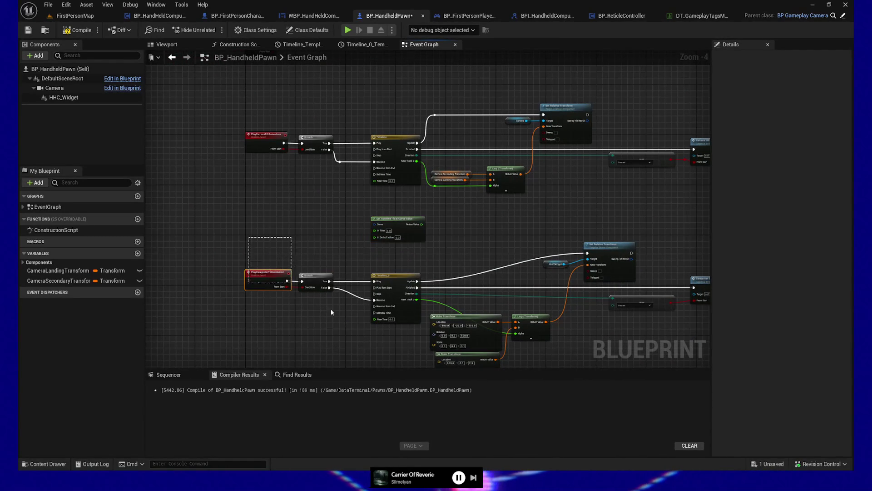
click(313, 297)
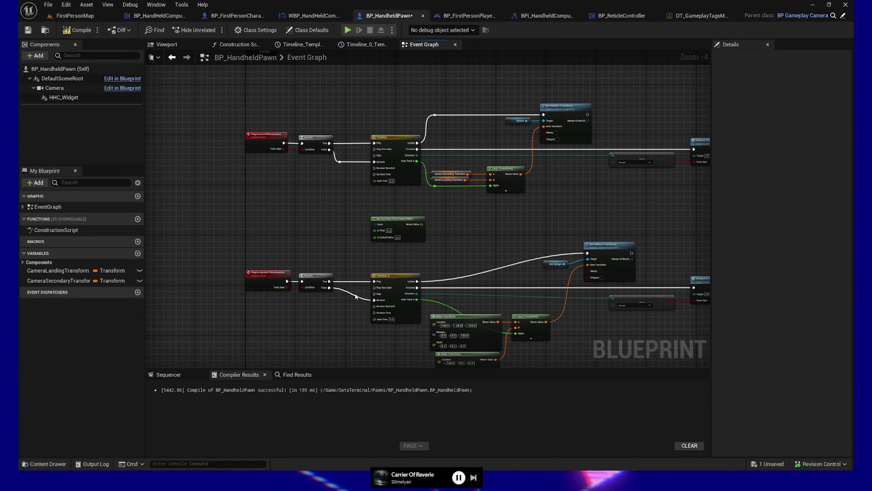
- Add a reroute knot on the Branch False→Reverse wire, then select both Branch nodes and tilt events
double_click(341, 288)
click(400, 277)
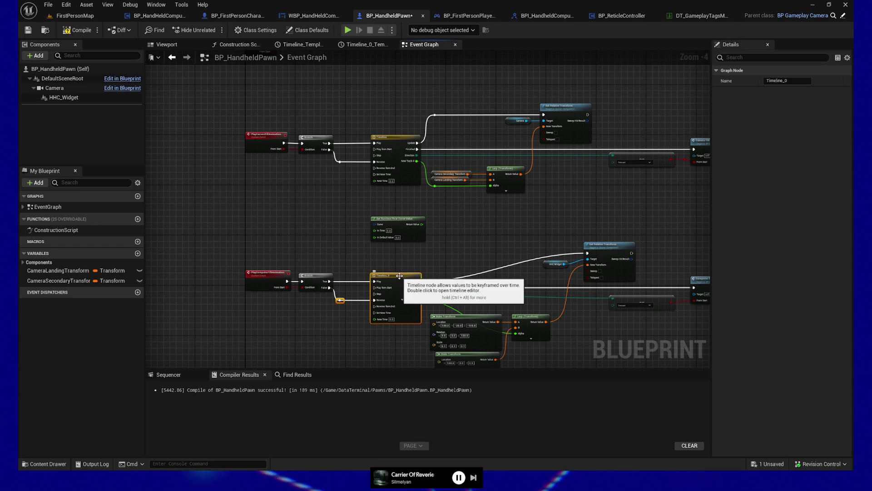
mouse_move(349, 310)
mouse_down()
mouse_move(344, 168)
mouse_move(332, 149)
mouse_up()
drag(298, 105, 314, 312)
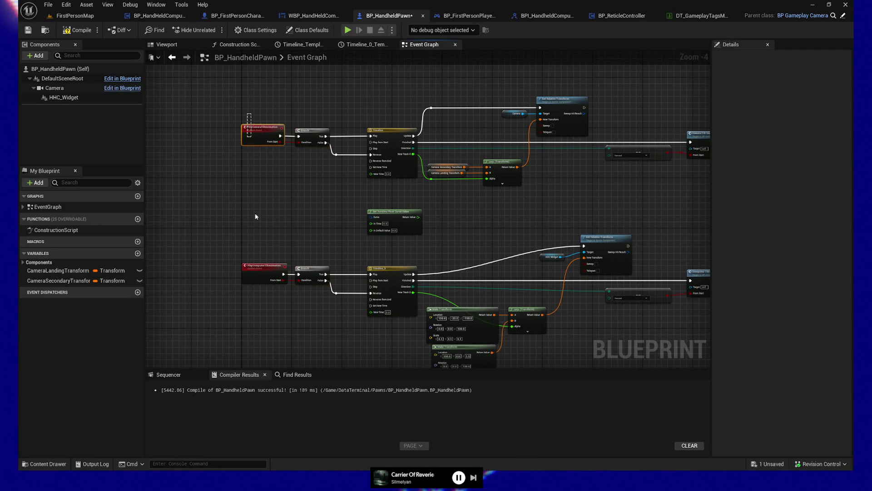
drag(254, 171, 255, 302)
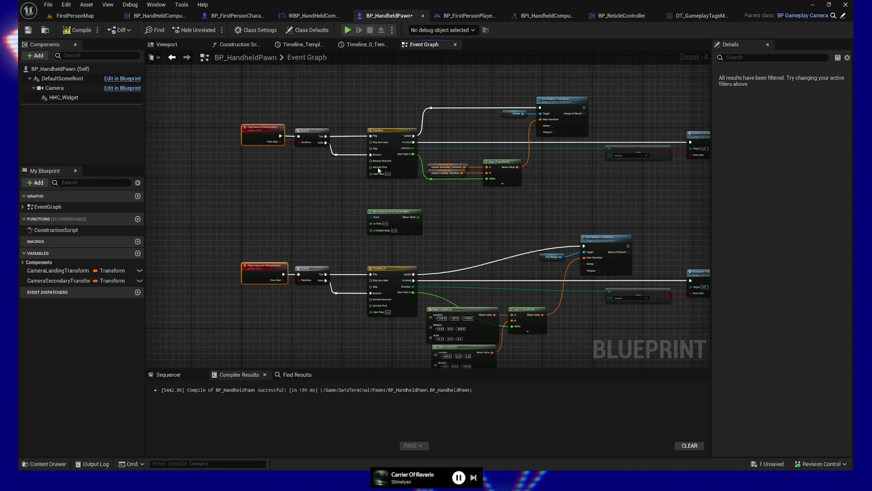
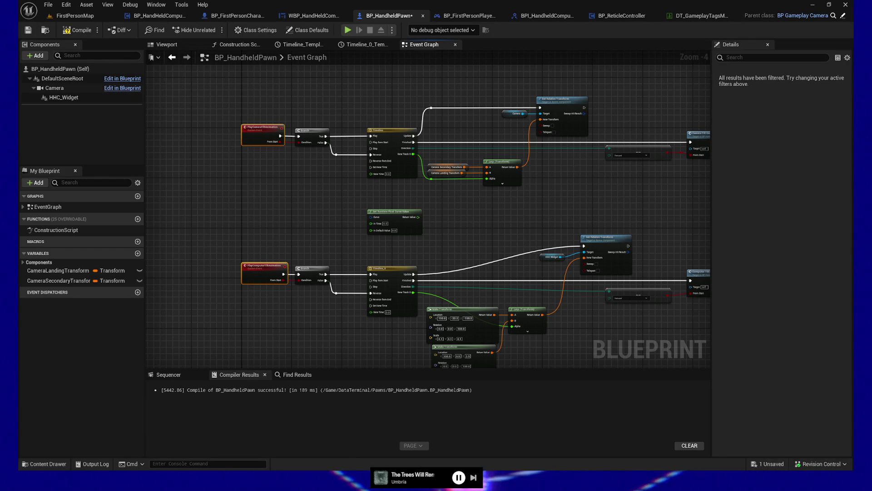
- Insert a reroute node on the lower Timeline's Update wire and align it with the exec pin
mouse_move(461, 255)
mouse_down()
mouse_move(442, 228)
mouse_move(440, 239)
mouse_up()
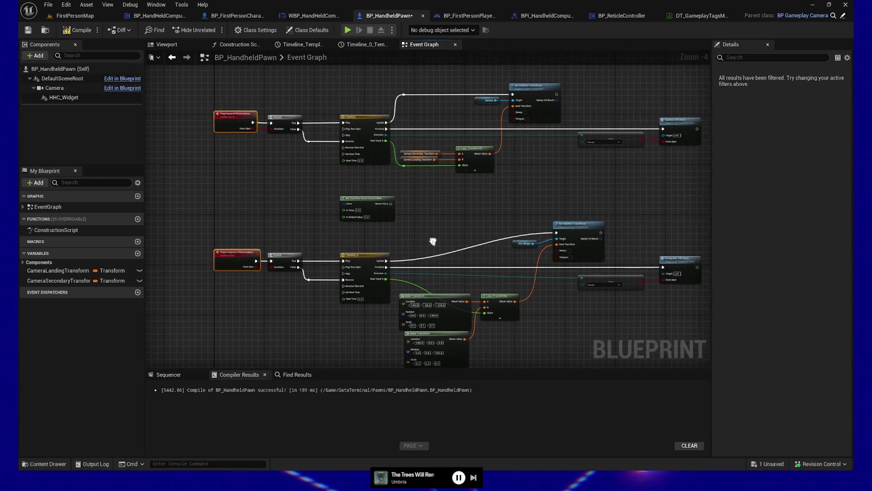
double_click(452, 253)
ctrl+click(585, 226)
key(q)
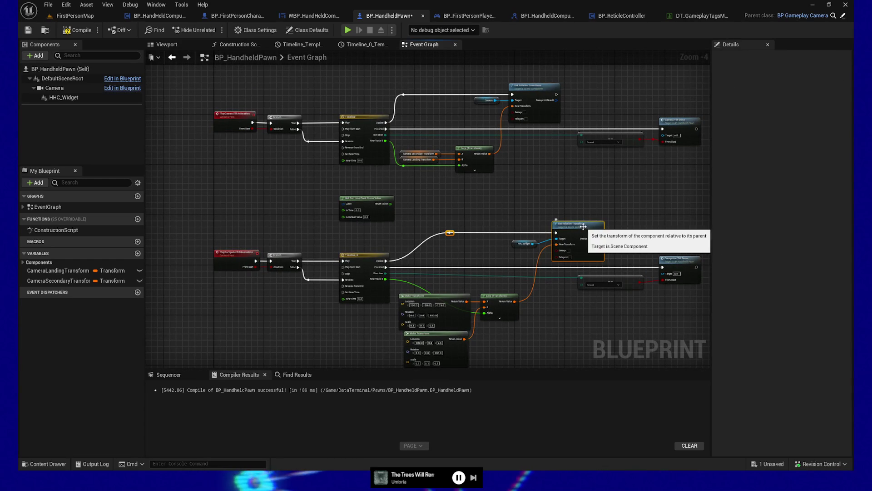
- Select both Timeline nodes together with the Get Runtime Float Curve Value node
click(392, 84)
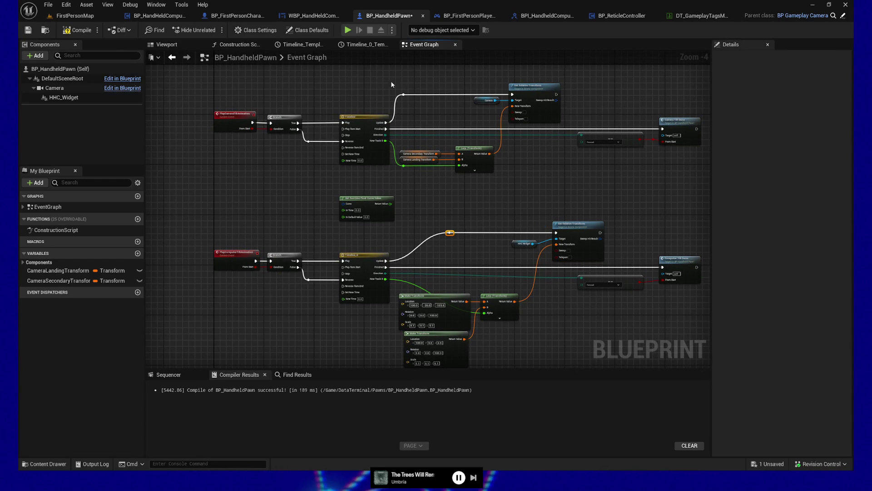
click(370, 142)
ctrl+click(370, 277)
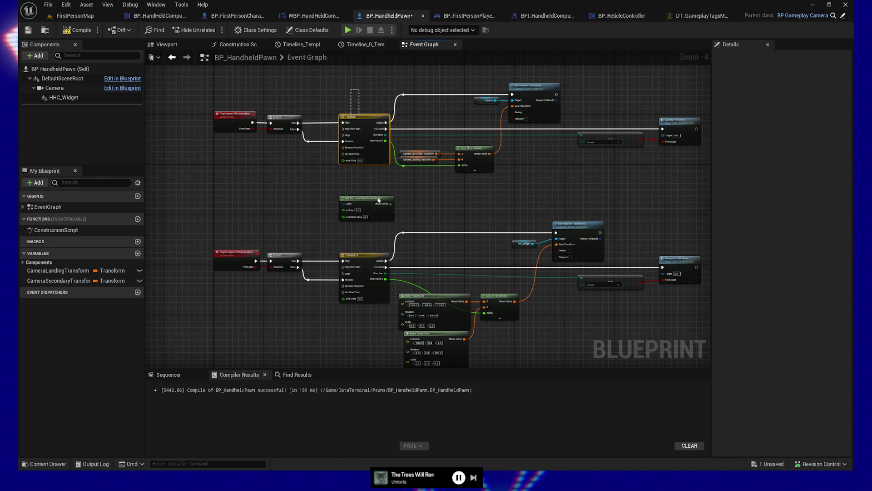
ctrl+click(356, 198)
- Zoom in on the widget's Lerp (Transform) chain to show the second Make Transform node
drag(375, 327, 359, 321)
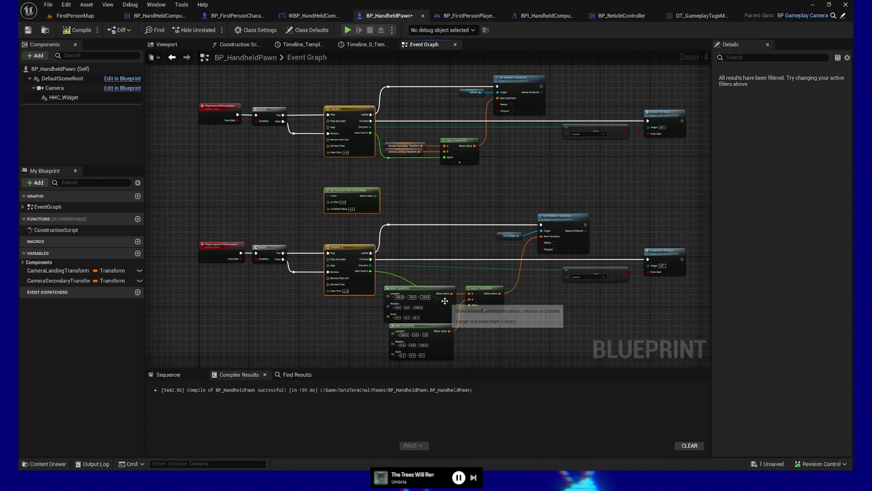
scroll(498, 326, up, 4)
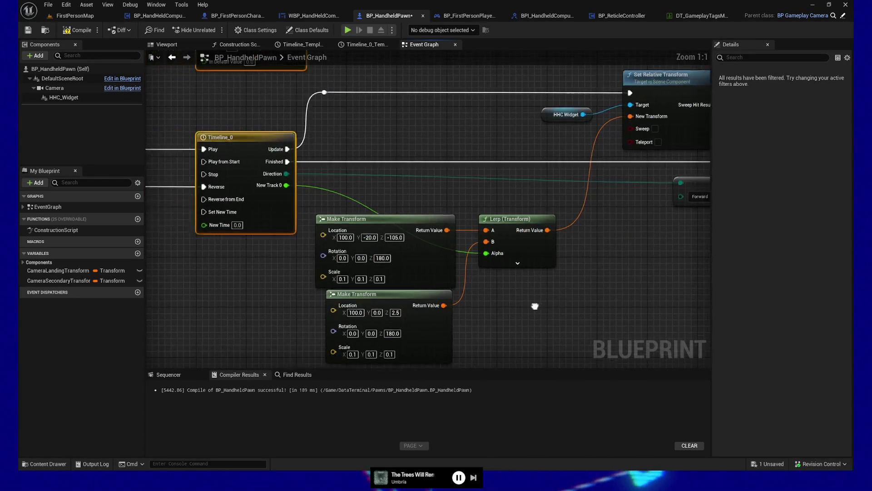
drag(515, 256, 475, 183)
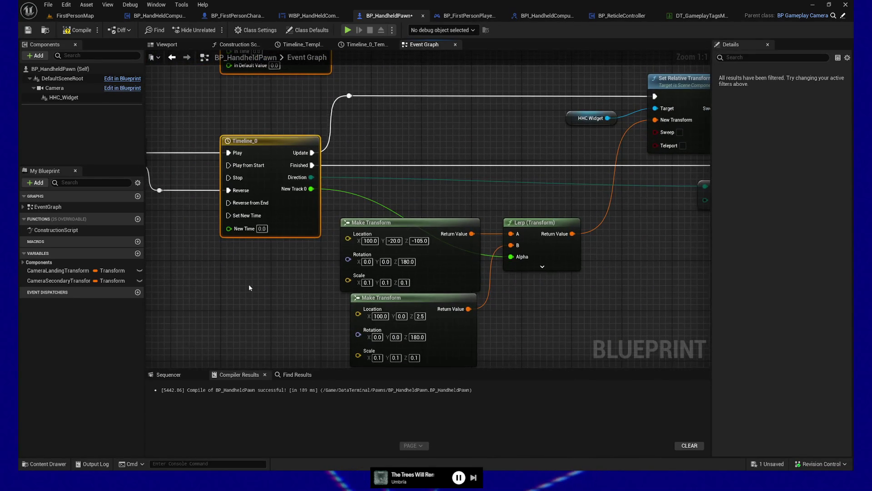